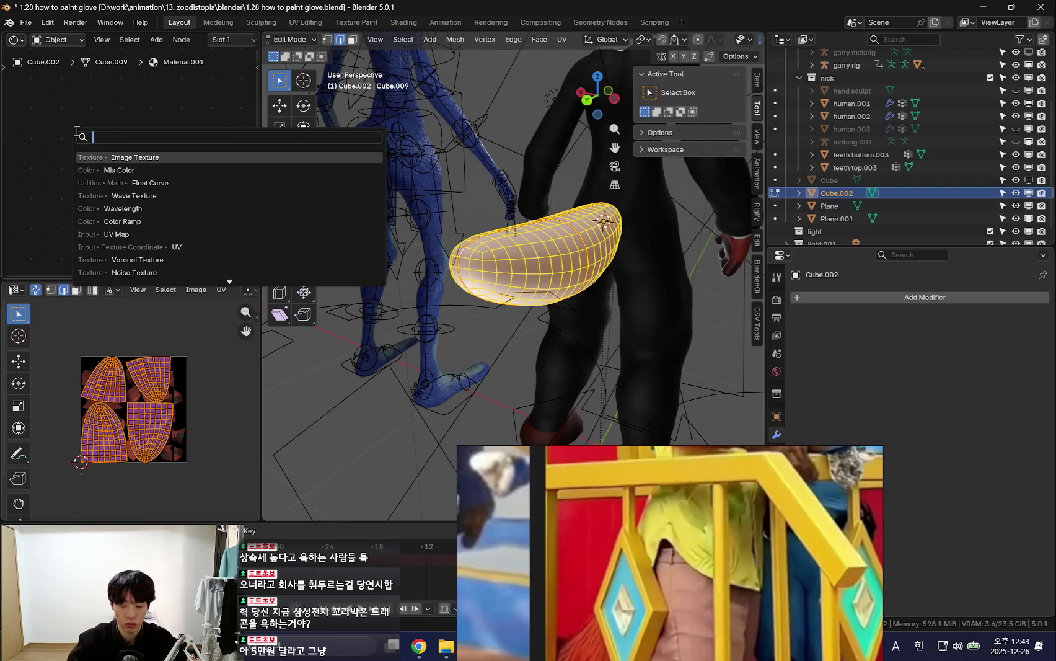
# - Place an Image Texture node, delete it, and return to editing the tail mesh
pyautogui.press('Return')
pyautogui.click(87, 142)
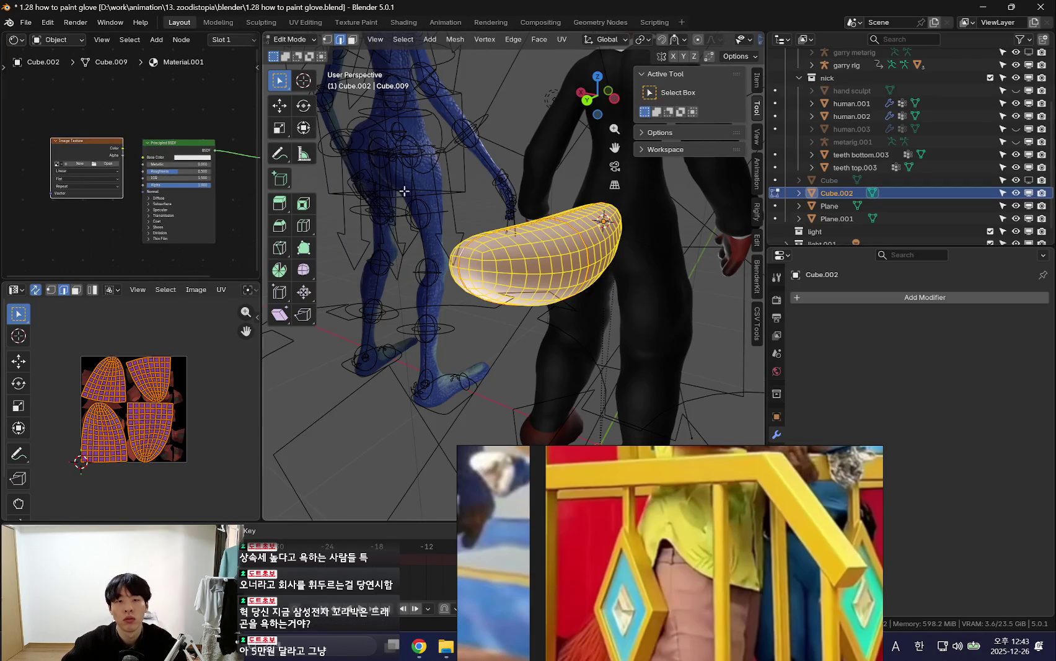
pyautogui.scroll(2, 193, 161)
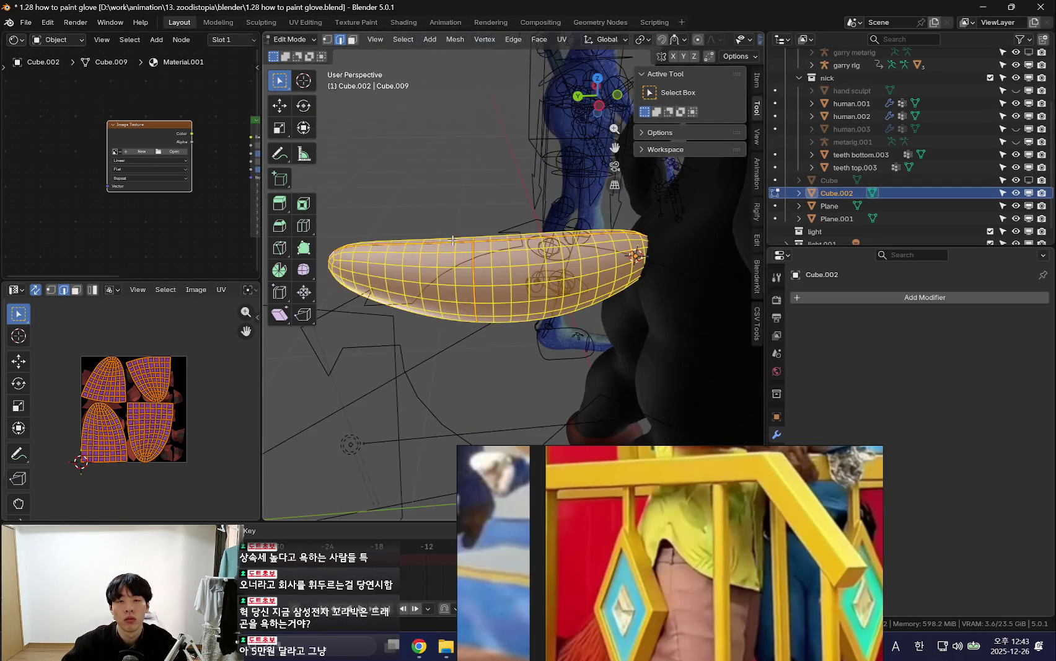
pyautogui.press('Tab')
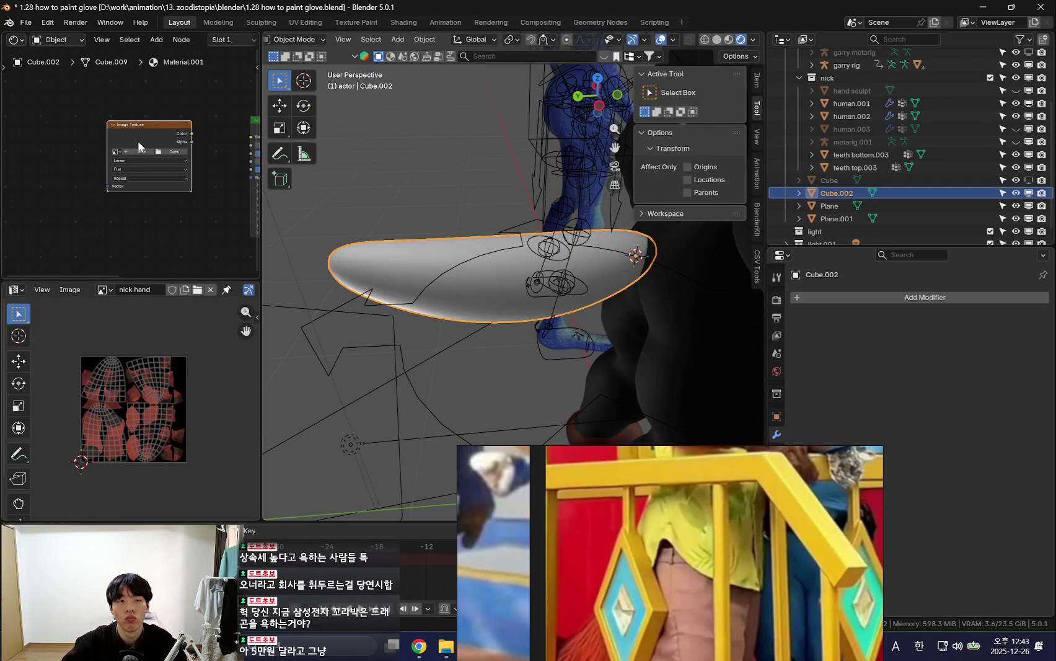
pyautogui.press('x')
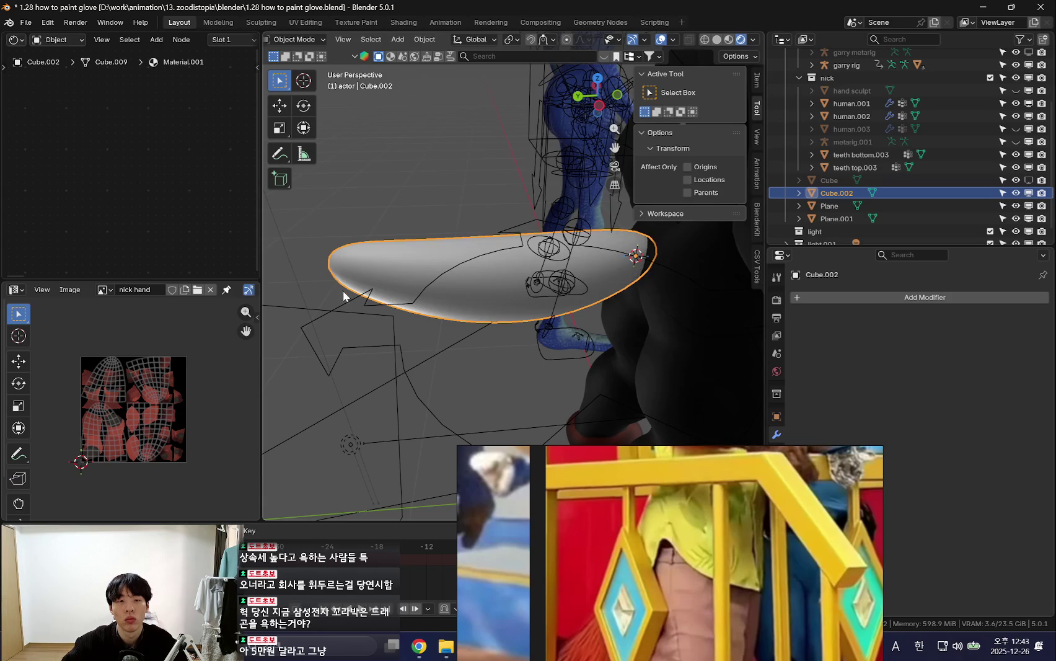
pyautogui.press('Tab')
pyautogui.scroll(5, 154, 384)
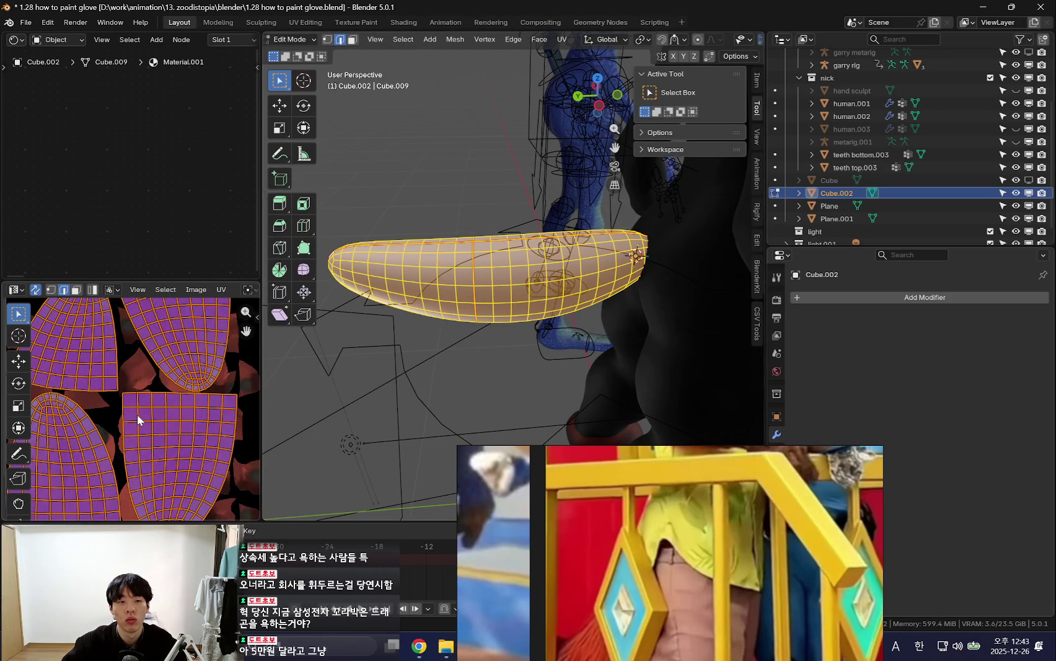
pyautogui.scroll(-3, 148, 415)
pyautogui.press('Home')
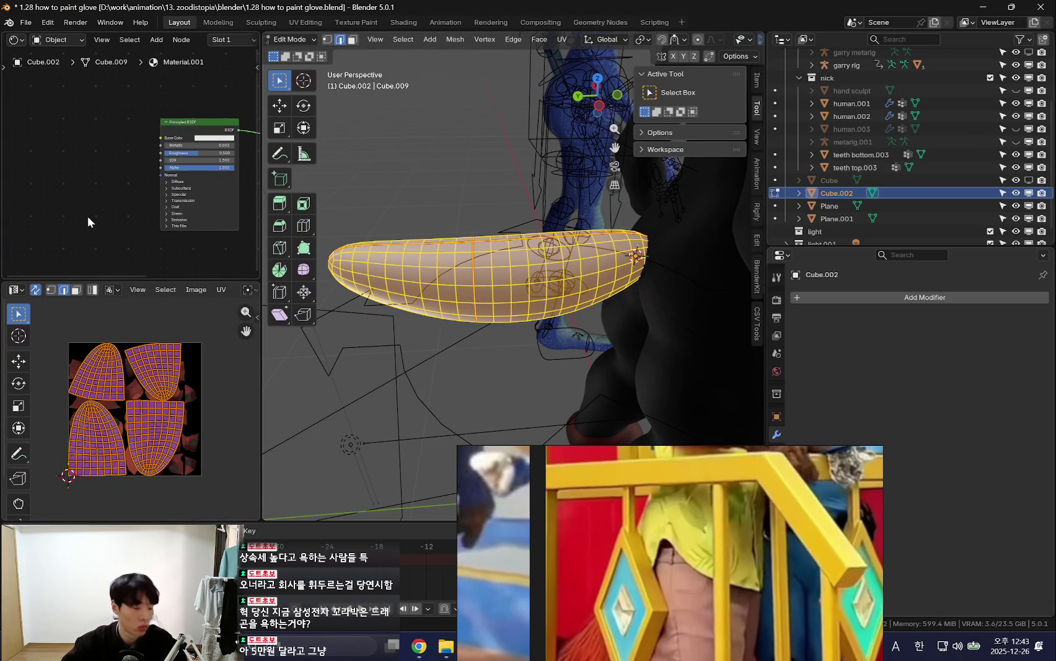
# - Add an Image Texture node left of the Principled BSDF and start a new image
pyautogui.hotkey('shift', 'a')
pyautogui.write('image')
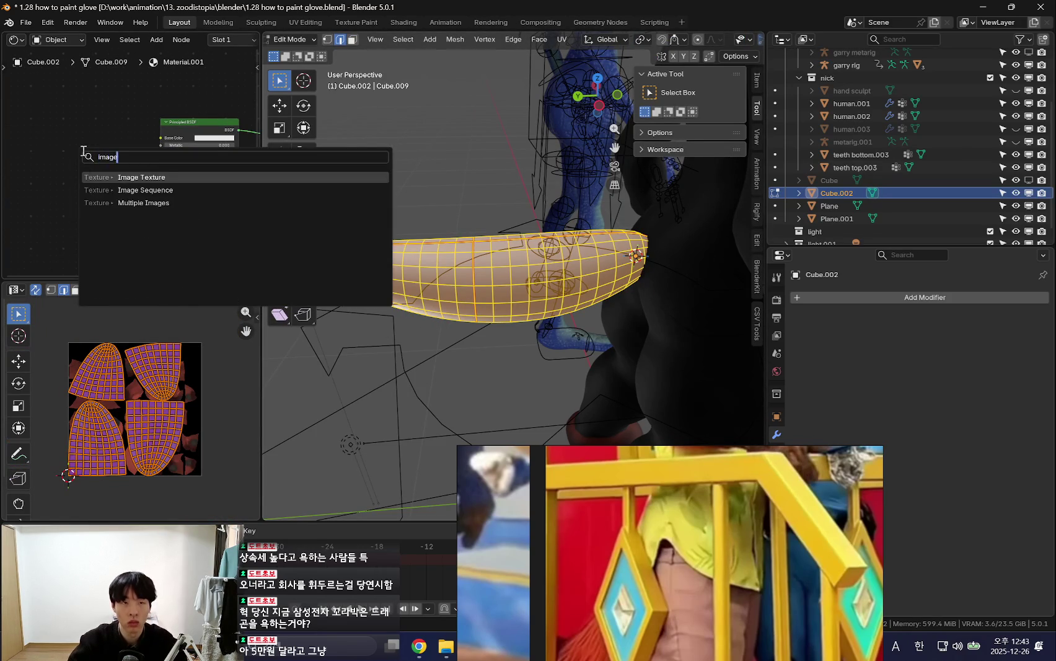
pyautogui.press('Return')
pyautogui.click(57, 129)
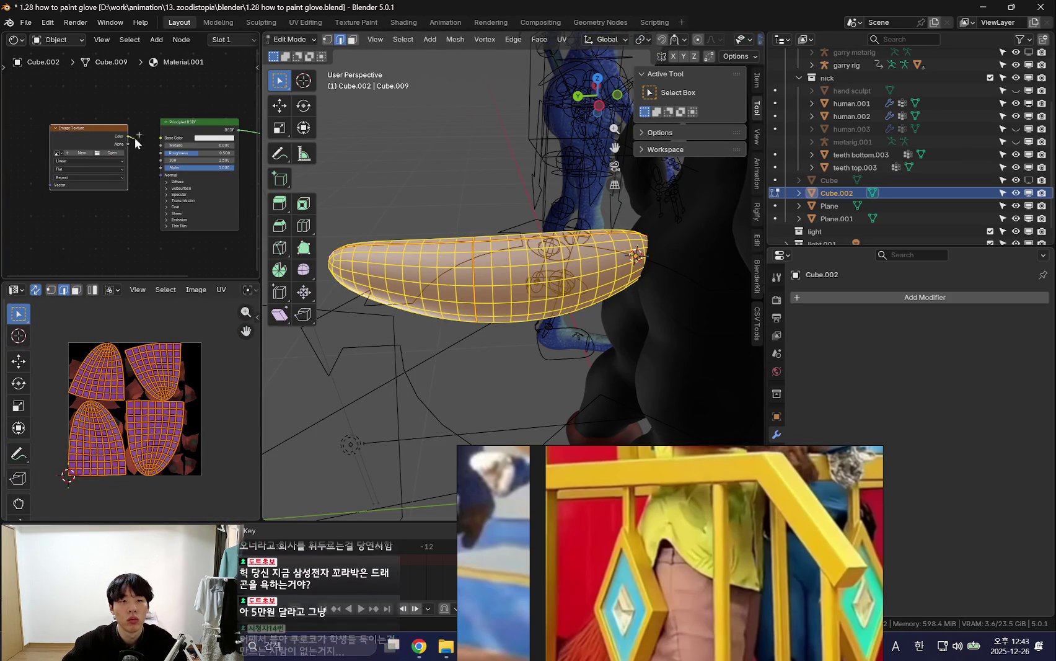
pyautogui.press('a')
pyautogui.click(75, 151)
pyautogui.write('nick tail')
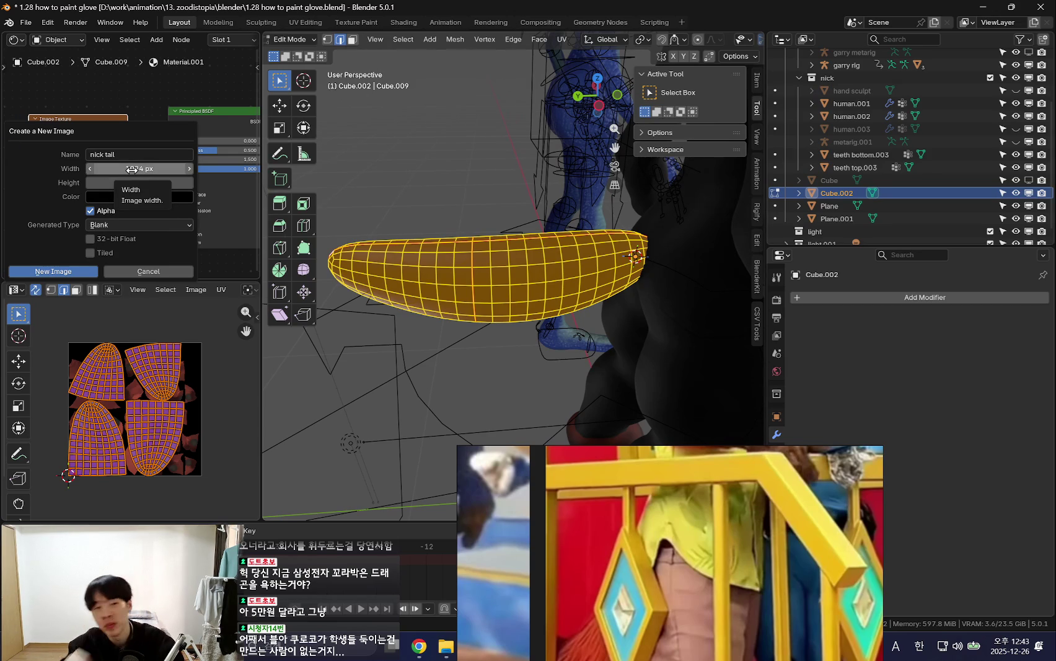
# - Create a 1024 × 1024 px image named 'nick tail' for the texture node
pyautogui.click(131, 169)
pyautogui.click(158, 183)
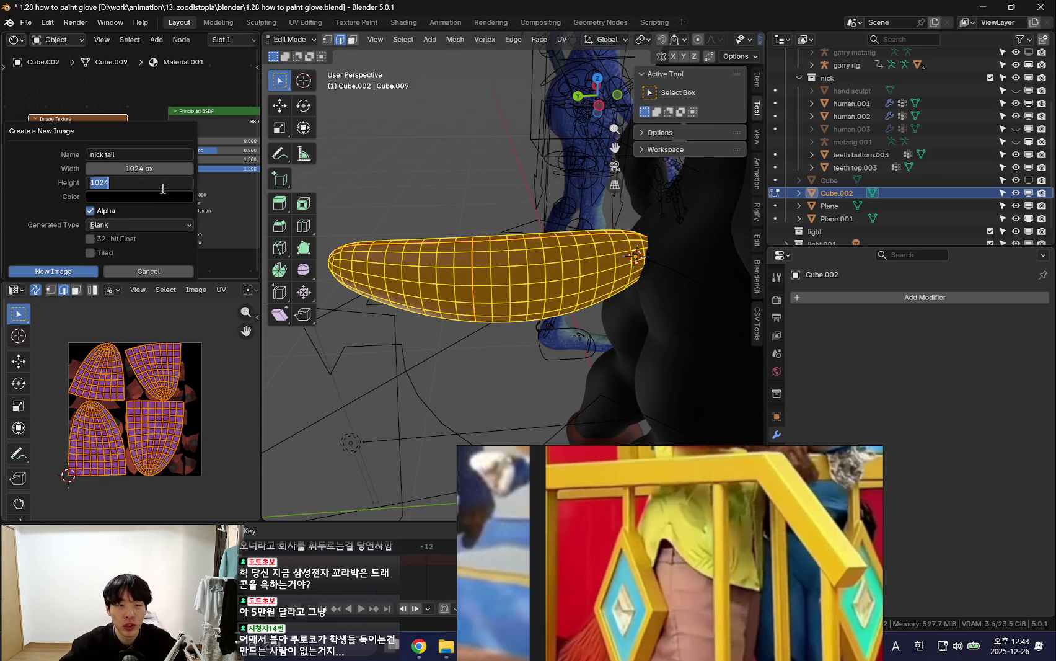
pyautogui.click(138, 168)
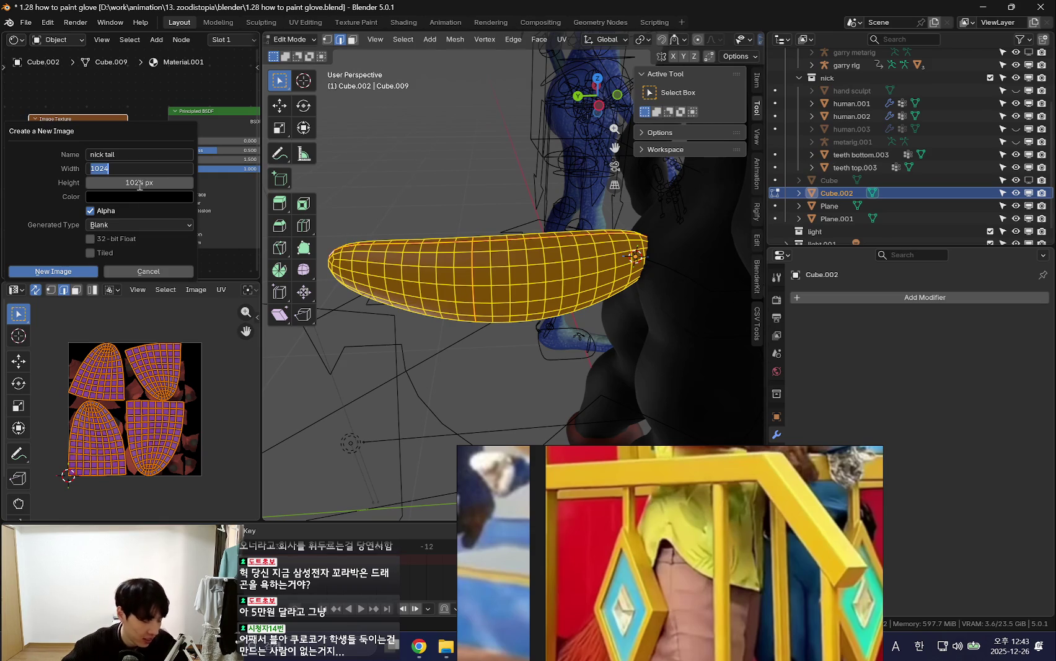
pyautogui.press('Return')
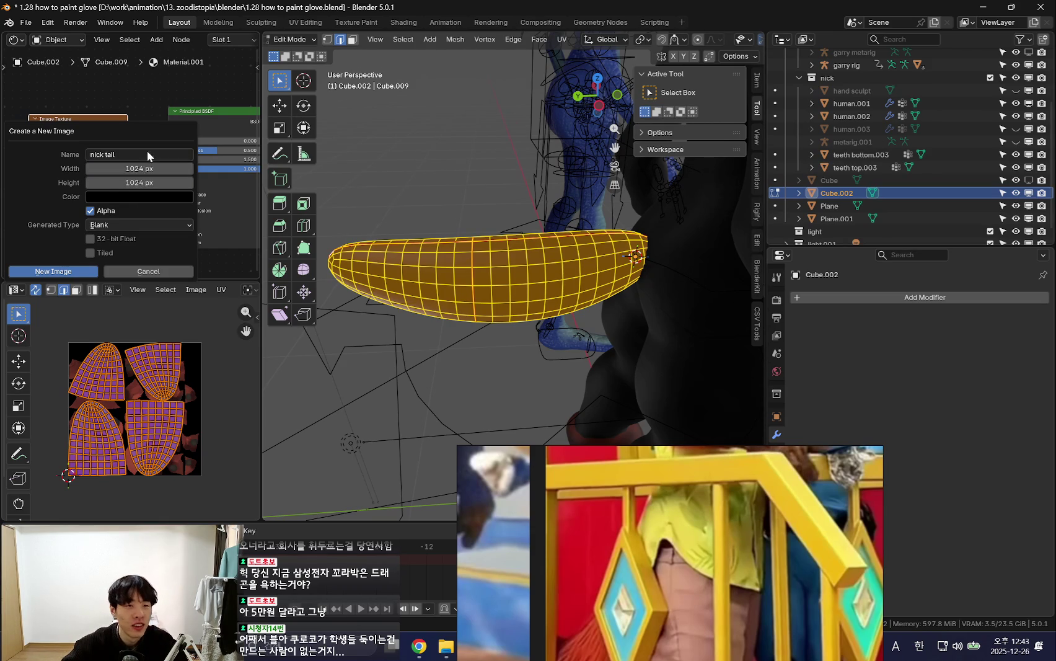
pyautogui.click(152, 155)
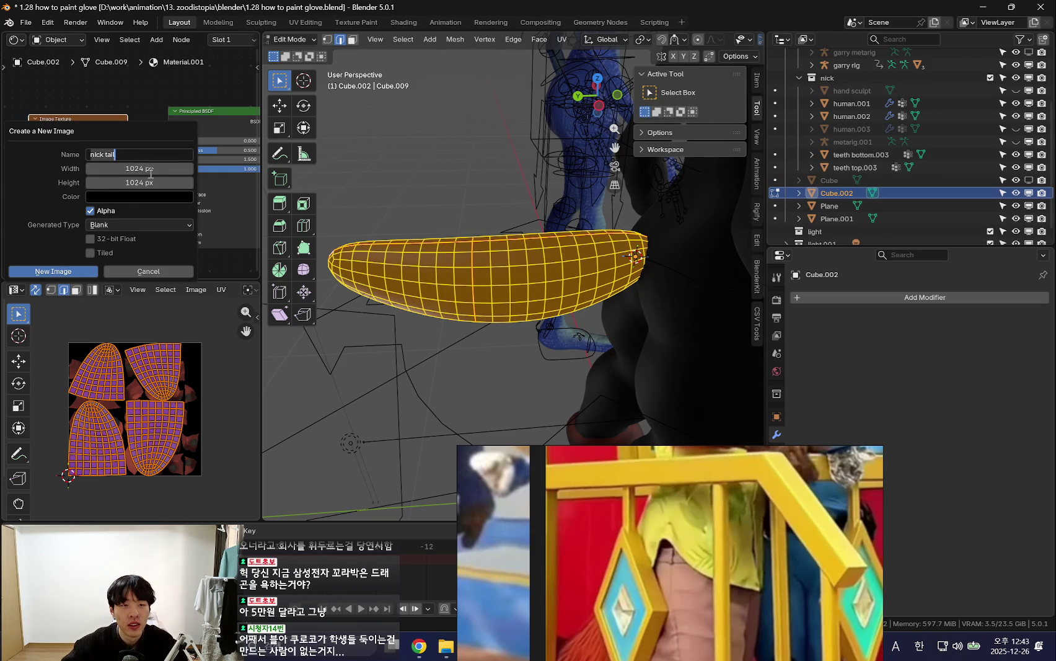
pyautogui.press('Return')
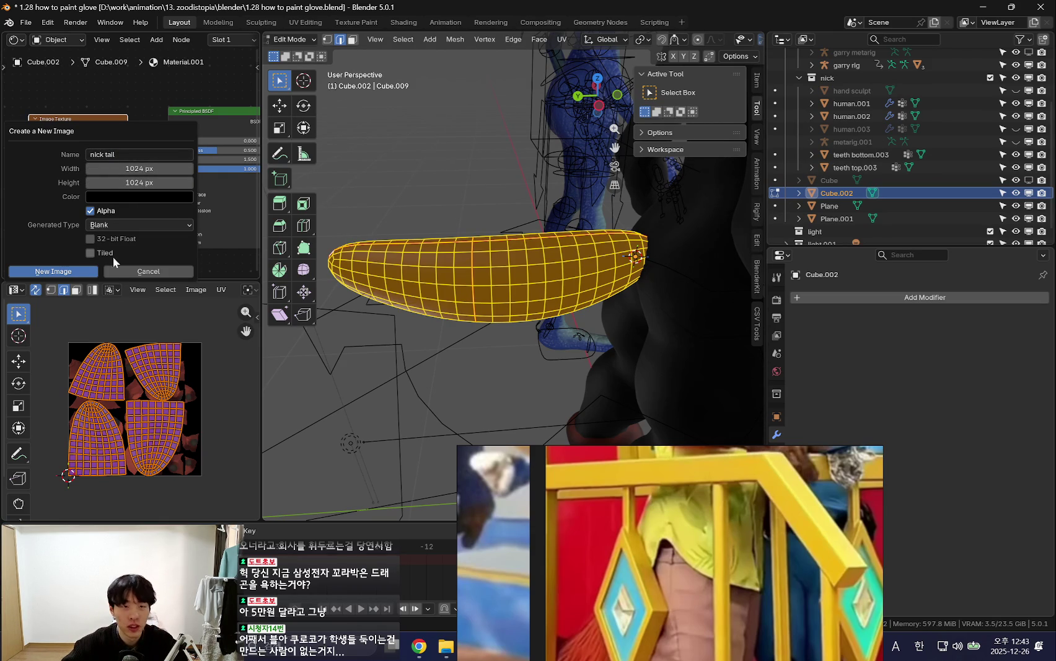
pyautogui.click(62, 271)
# - Leave Edit Mode and switch the tail into Texture Paint mode
pyautogui.moveTo(477, 267)
pyautogui.mouseDown(button='middle')
pyautogui.moveTo(520, 266)
pyautogui.moveTo(533, 245)
pyautogui.mouseUp(button='middle')
pyautogui.press('Tab')
pyautogui.hotkey('ctrl', 'Tab')
pyautogui.click(520, 243)
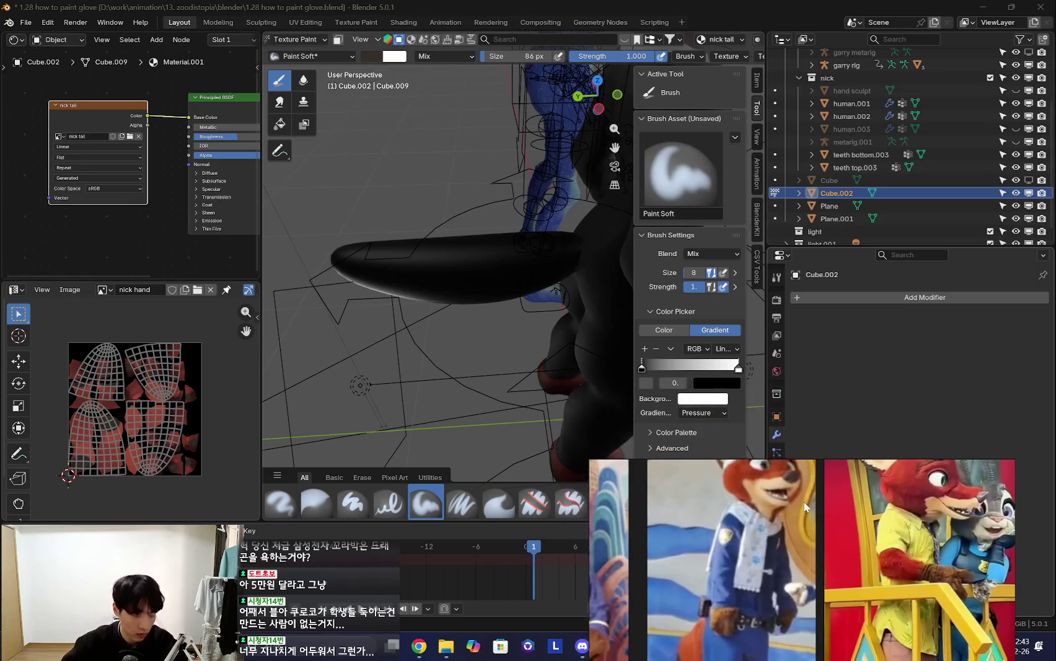
# - Set the brush gradient's right stop to orange and left stop to dark brown
pyautogui.moveTo(527, 354); pyautogui.dragTo(546, 358, button='middle')
pyautogui.click(738, 368)
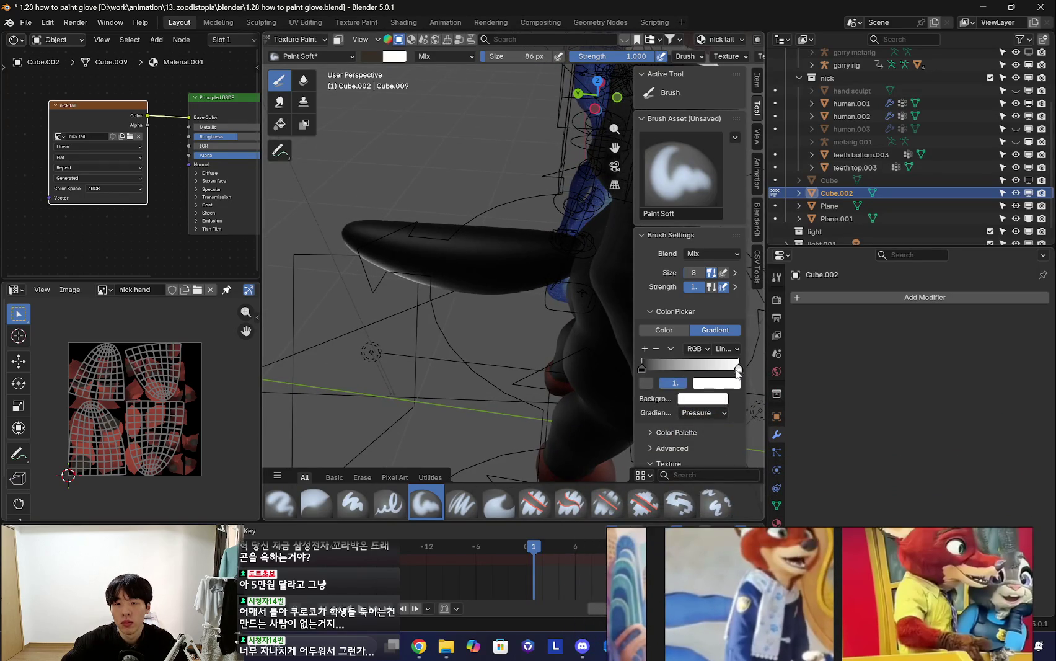
pyautogui.click(720, 384)
pyautogui.moveTo(732, 242); pyautogui.dragTo(718, 248)
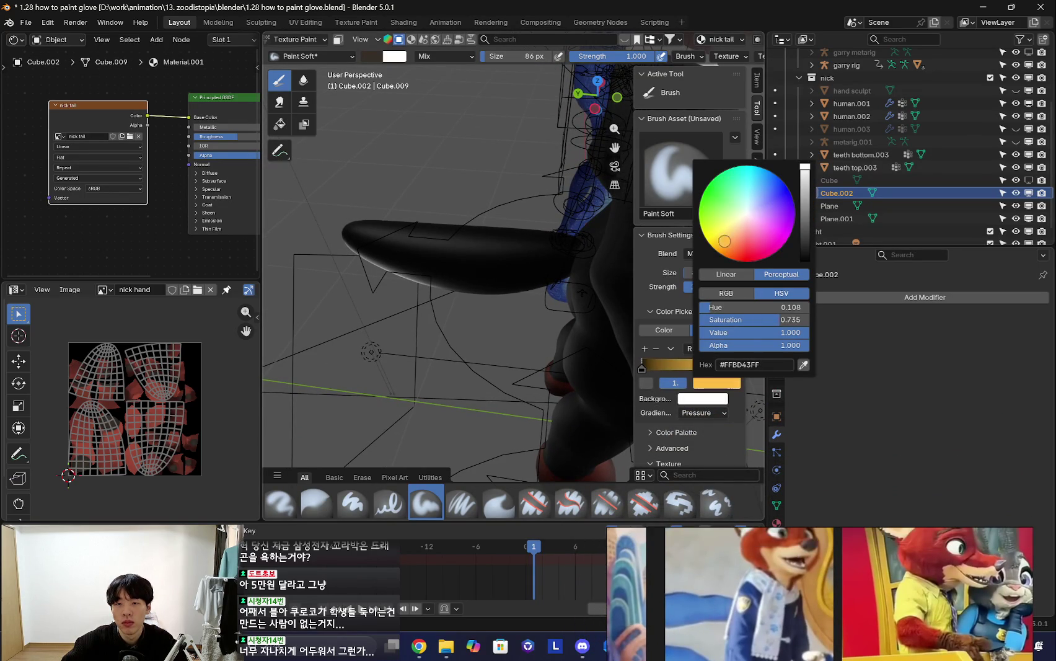
pyautogui.moveTo(719, 249); pyautogui.dragTo(726, 244)
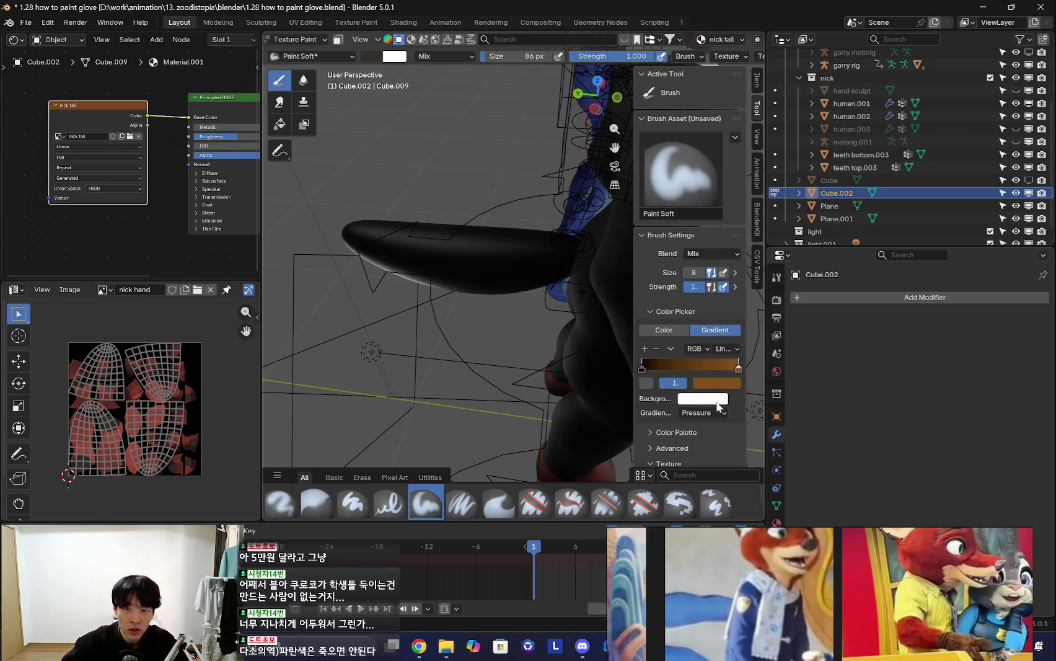
pyautogui.click(725, 383)
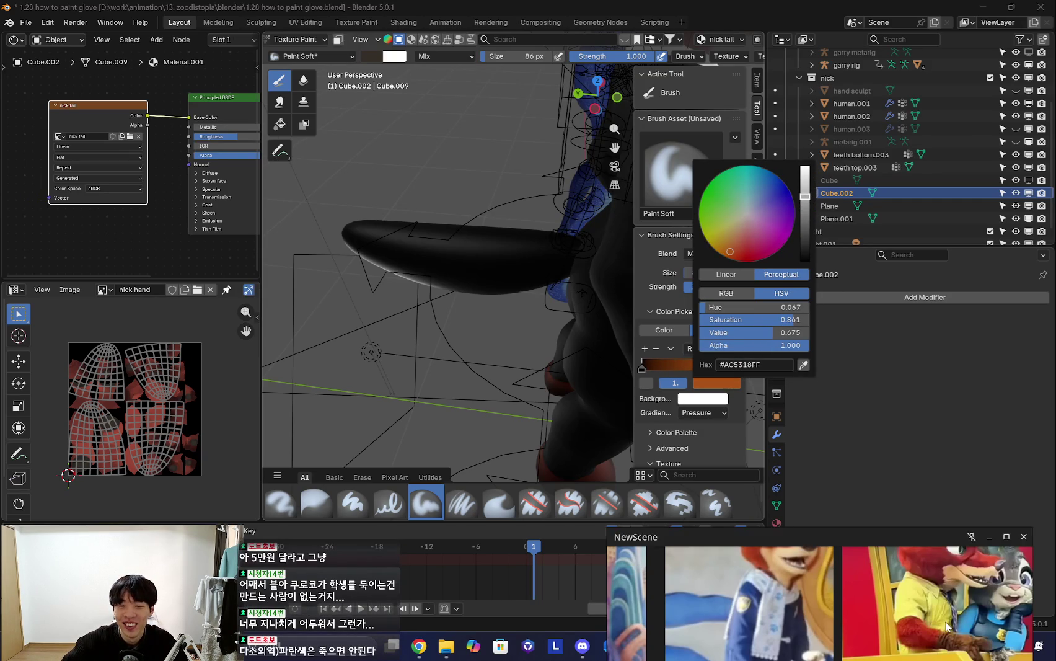
pyautogui.click(645, 369)
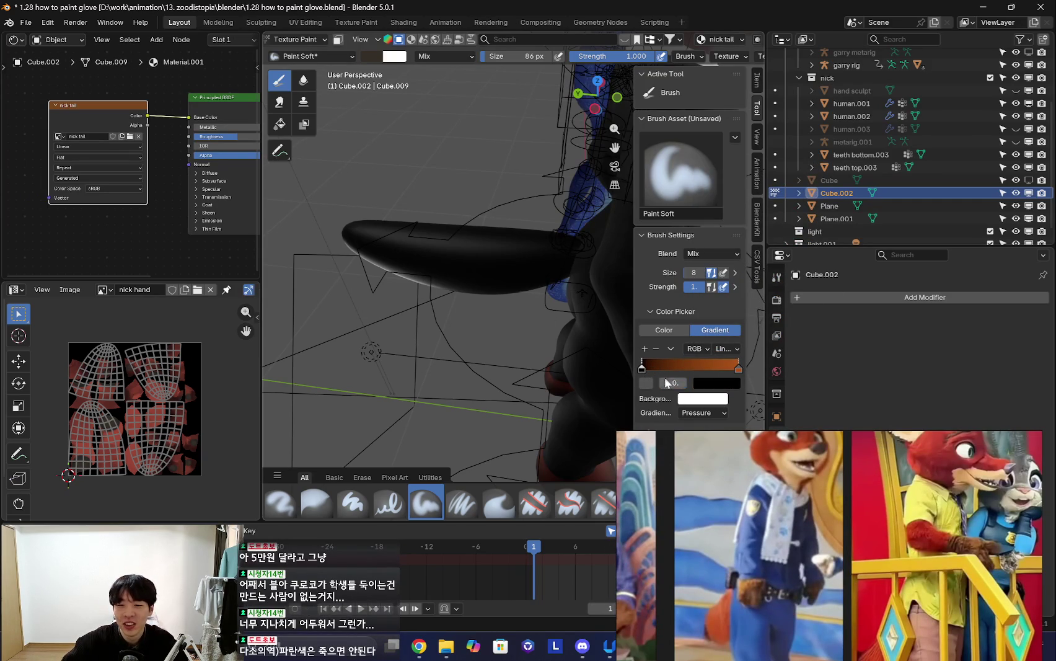
pyautogui.click(717, 384)
pyautogui.moveTo(799, 259); pyautogui.dragTo(734, 239)
pyautogui.moveTo(813, 238); pyautogui.dragTo(805, 234)
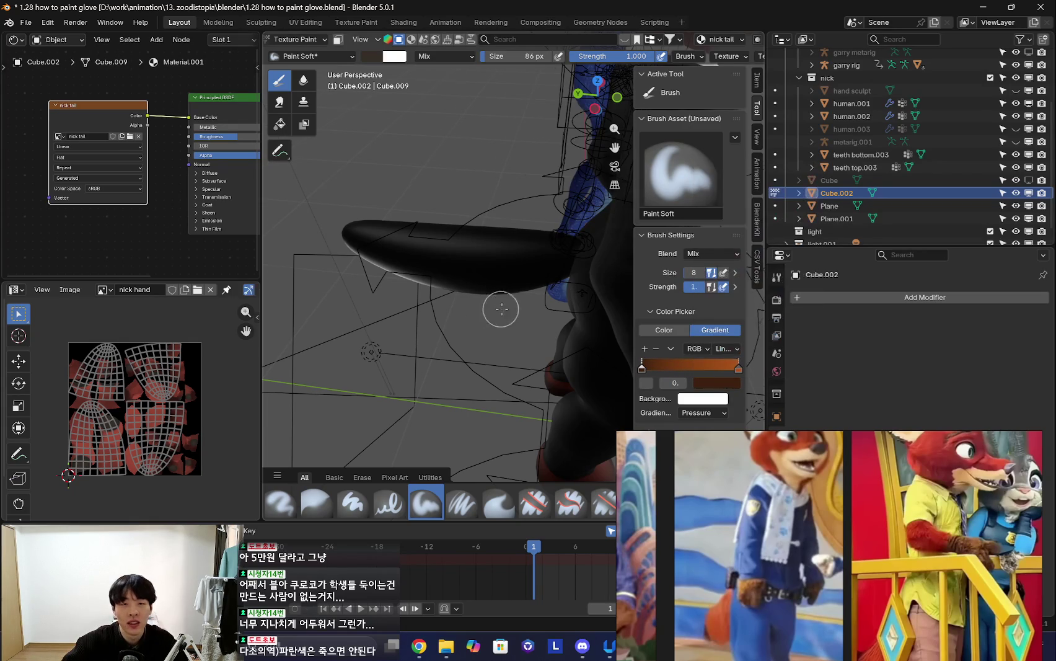
# - Paint and undo a test stroke, then move the left gradient stop to position 0
pyautogui.moveTo(495, 306); pyautogui.dragTo(488, 307, button='middle')
pyautogui.moveTo(382, 243); pyautogui.dragTo(582, 264)
pyautogui.moveTo(583, 264); pyautogui.dragTo(559, 275, button='middle')
pyautogui.hotkey('ctrl', 'z')
pyautogui.scroll(-3, 665, 398)
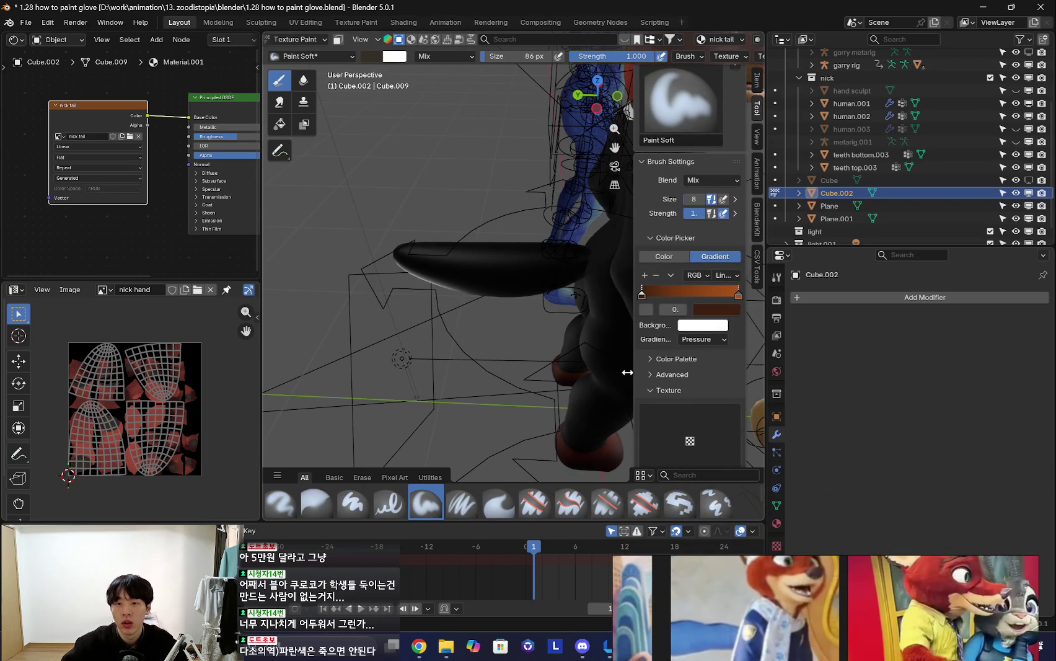
pyautogui.moveTo(629, 236); pyautogui.dragTo(573, 235)
pyautogui.moveTo(471, 261); pyautogui.dragTo(449, 247, button='middle')
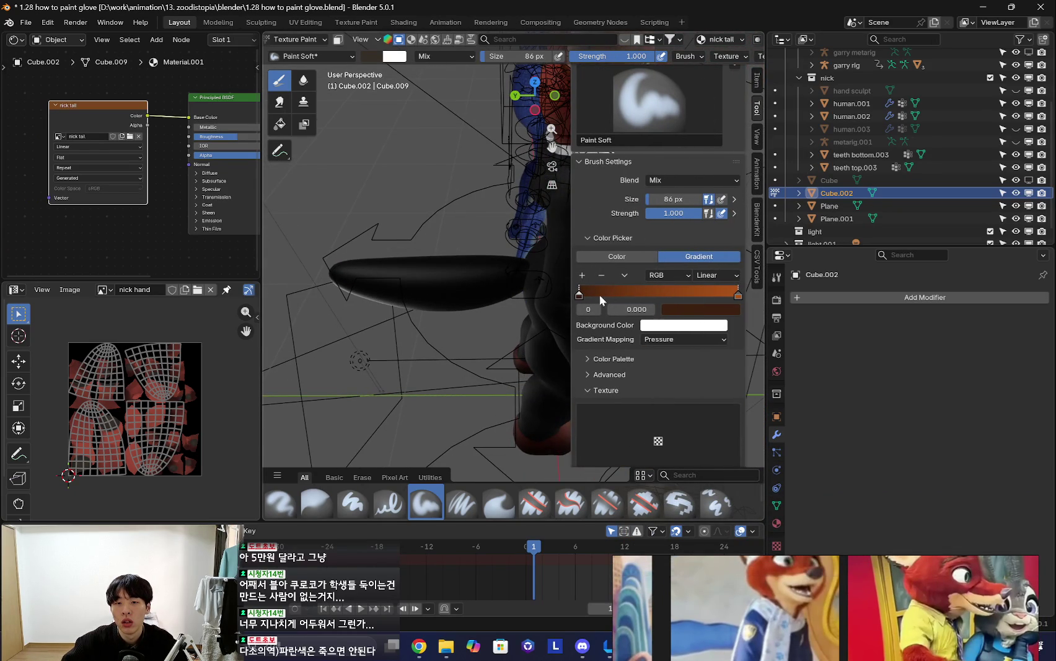
pyautogui.moveTo(623, 308); pyautogui.dragTo(595, 309)
# - Try Clamp and Repeat gradient mapping, revert to Pressure, and paint a test stroke
pyautogui.click(678, 343)
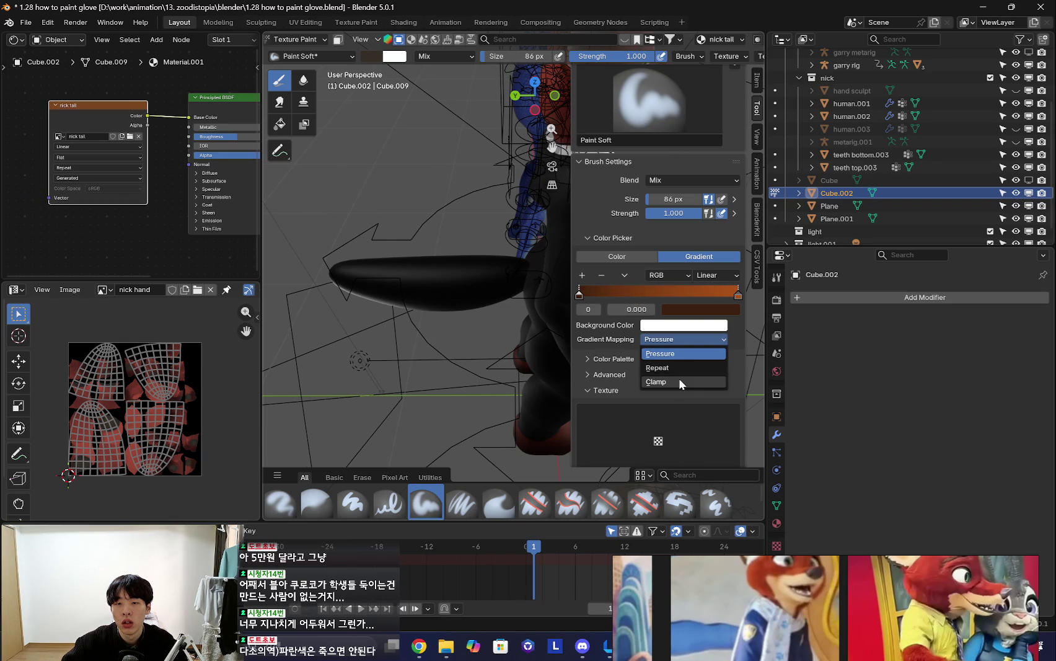
pyautogui.click(682, 382)
pyautogui.click(676, 339)
pyautogui.click(673, 367)
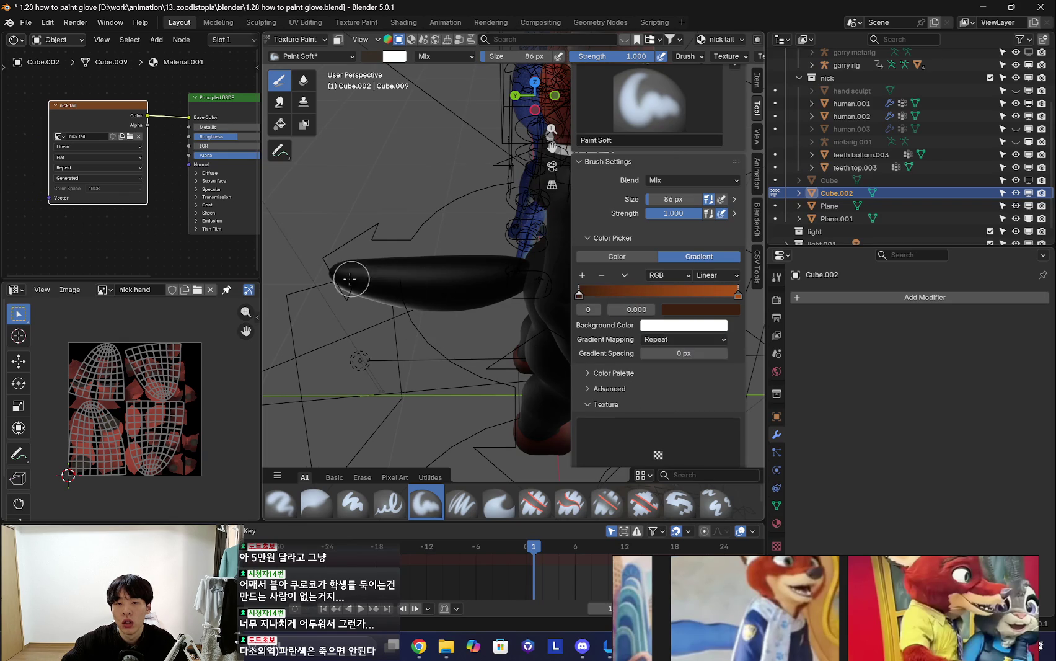
pyautogui.click(670, 339)
pyautogui.click(680, 358)
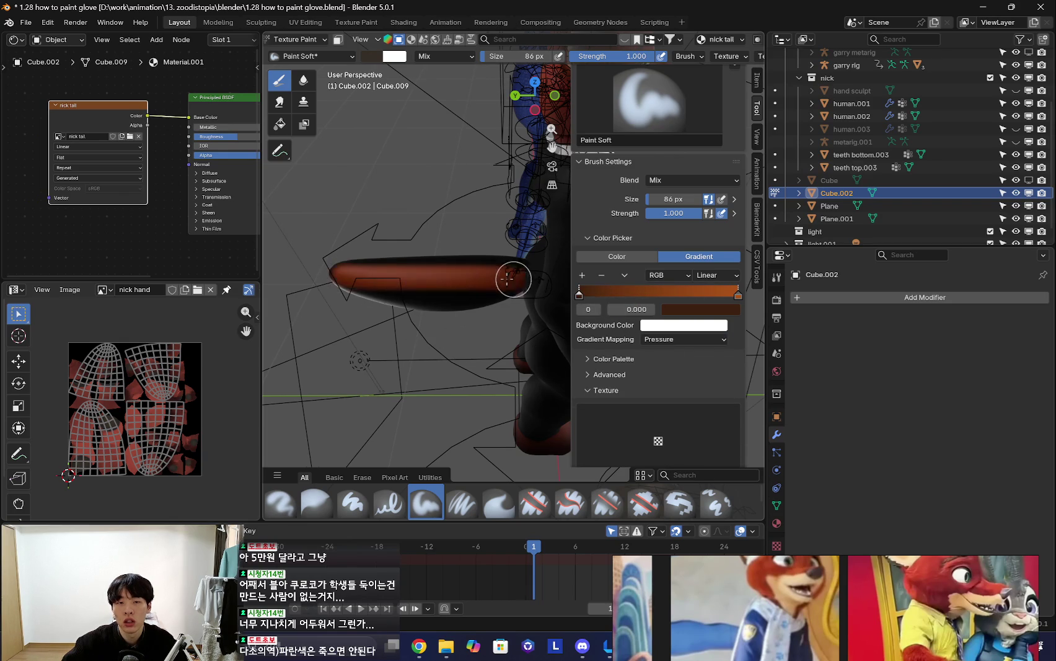
pyautogui.moveTo(518, 276); pyautogui.dragTo(471, 288, button='middle')
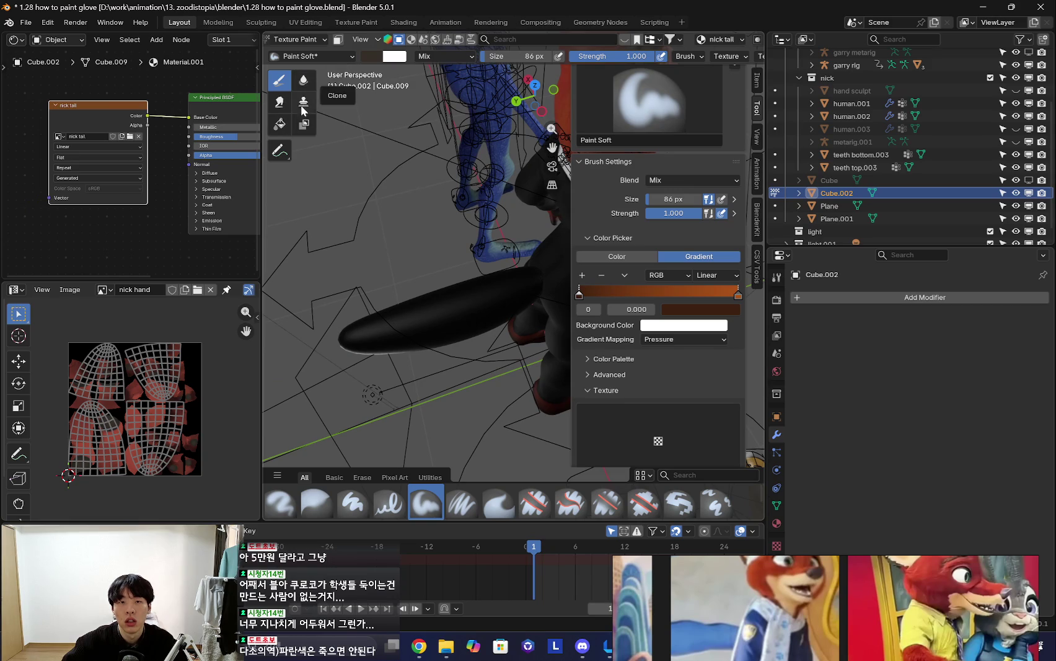
pyautogui.moveTo(395, 332); pyautogui.dragTo(367, 362, button='middle')
# - Keep Mix blend and Draw brush type, then switch the brush to a single Color
pyautogui.click(691, 180)
pyautogui.click(654, 185)
pyautogui.scroll(3, 635, 176)
pyautogui.scroll(-5, 658, 242)
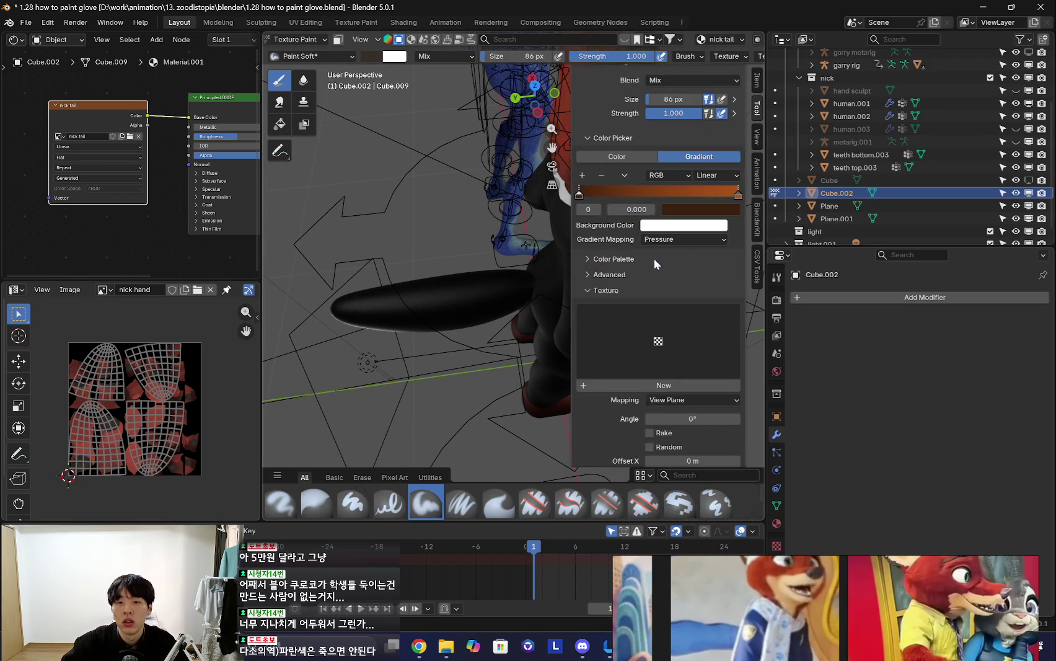
pyautogui.click(619, 276)
pyautogui.click(684, 293)
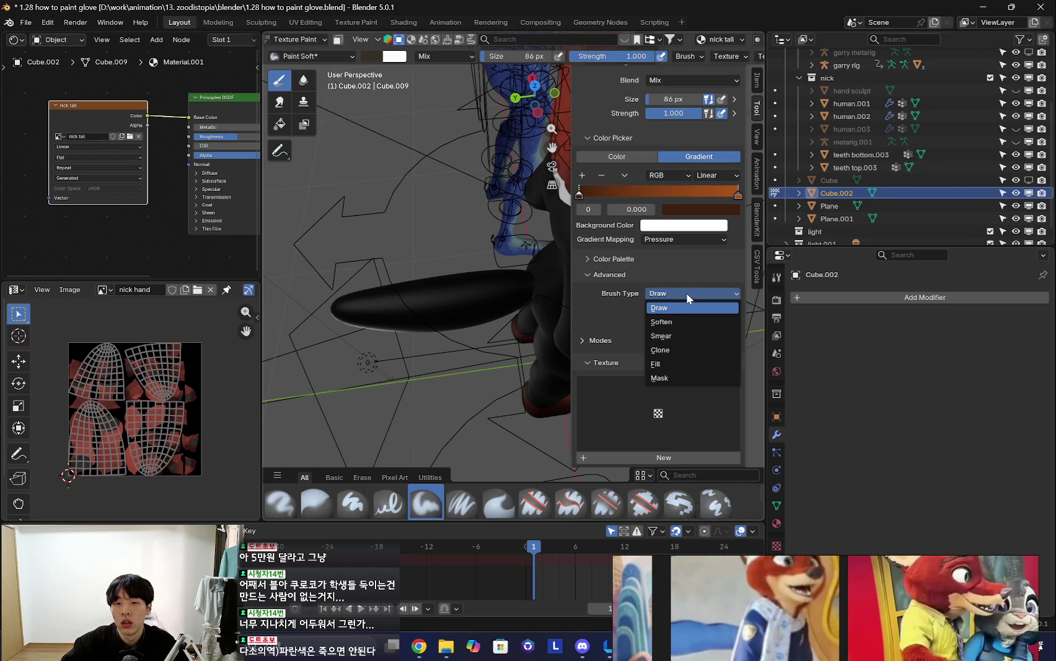
pyautogui.click(626, 259)
pyautogui.click(626, 258)
pyautogui.click(620, 276)
pyautogui.scroll(3, 685, 289)
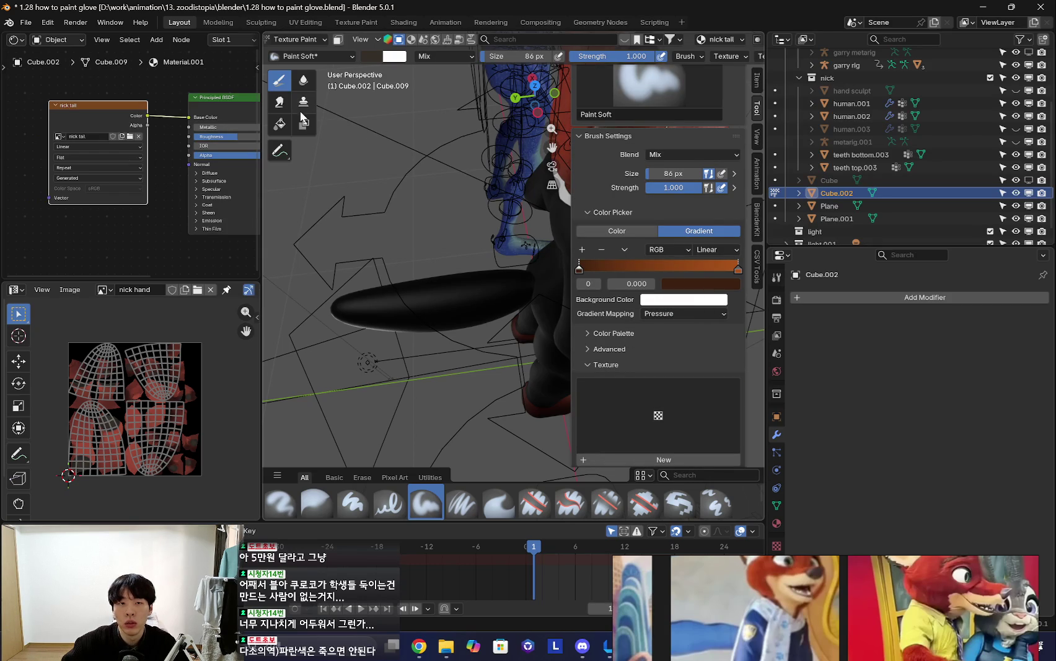
pyautogui.click(617, 231)
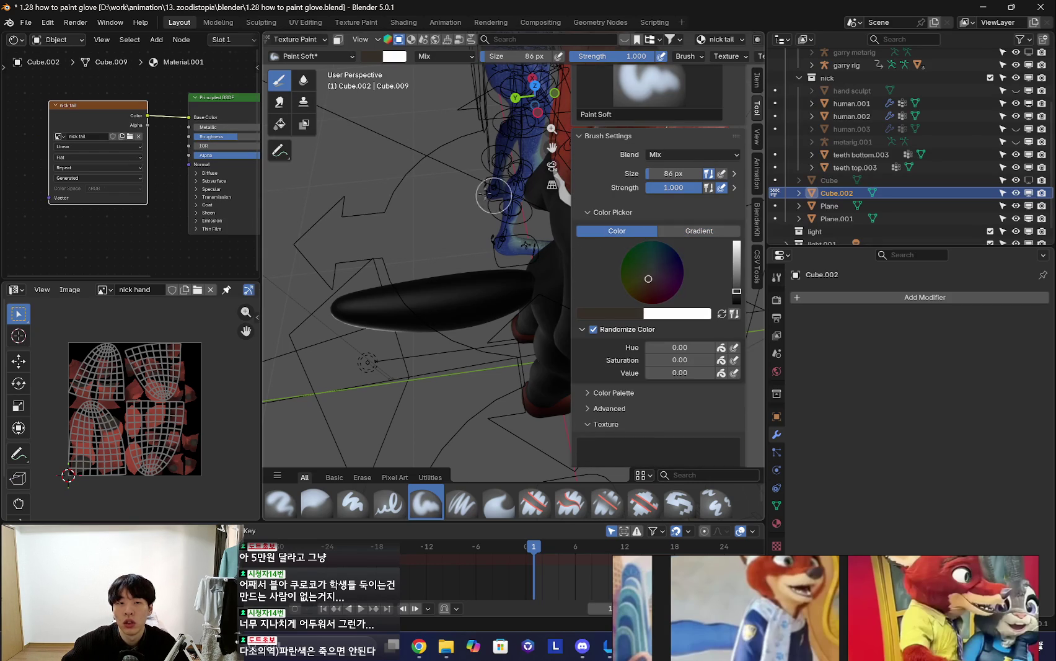
# - Switch to the Fill tool with a gradient and drag a test fill across the tail
pyautogui.click(281, 125)
pyautogui.click(693, 229)
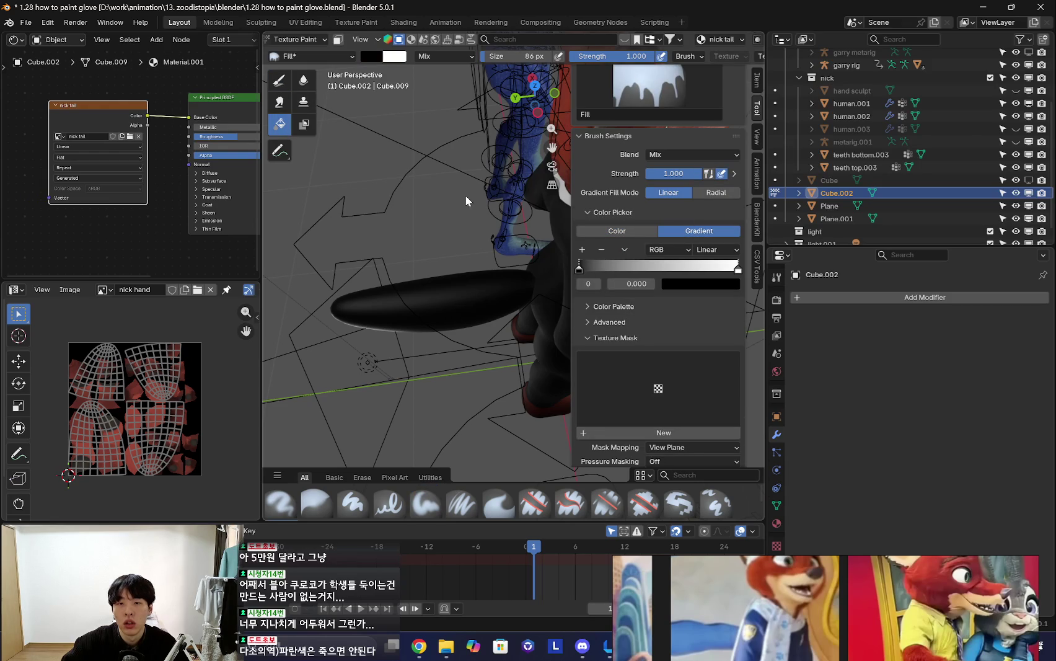
pyautogui.moveTo(509, 287); pyautogui.dragTo(509, 286)
pyautogui.moveTo(414, 314); pyautogui.dragTo(606, 305, button='middle')
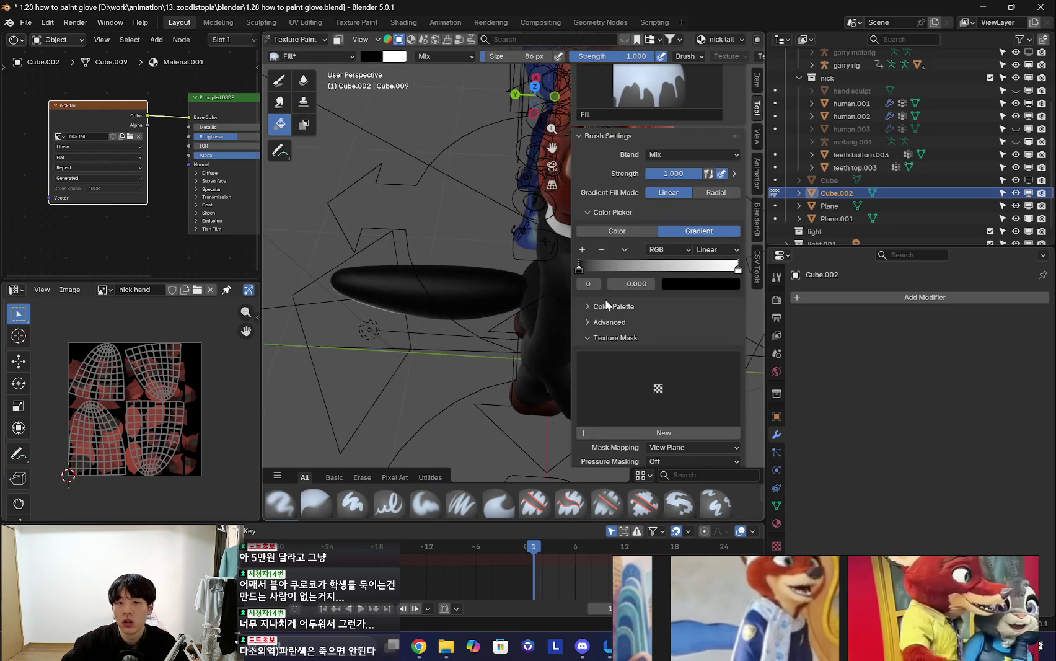
pyautogui.press('1')
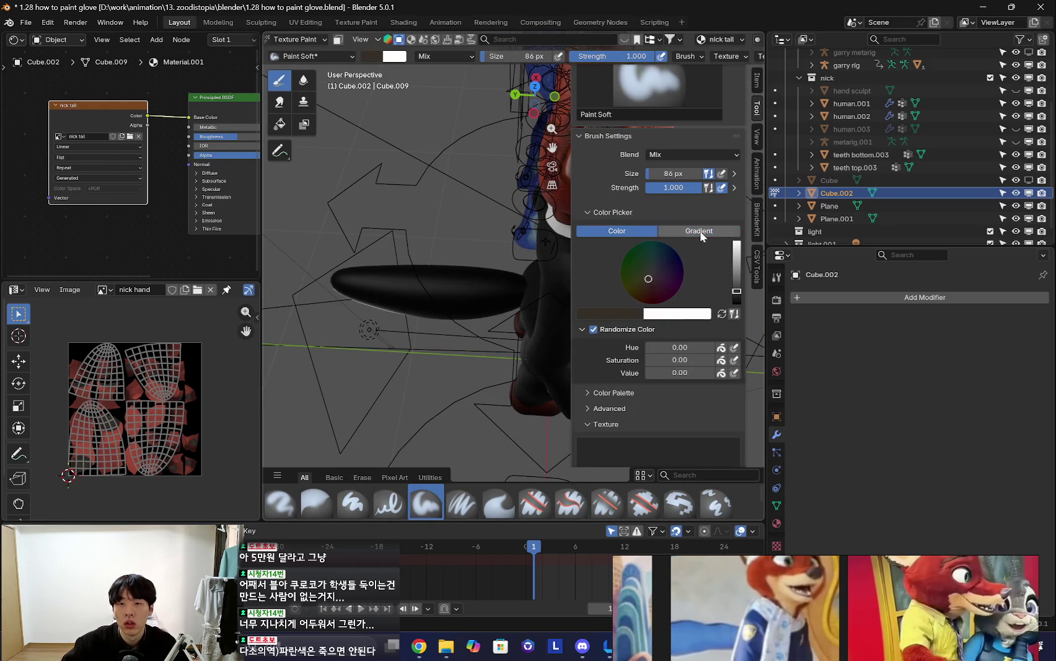
# - Set the brush to Gradient, select the orange stop, pick Fill, and return to Object Mode
pyautogui.click(699, 234)
pyautogui.moveTo(366, 273); pyautogui.dragTo(354, 248, button='middle')
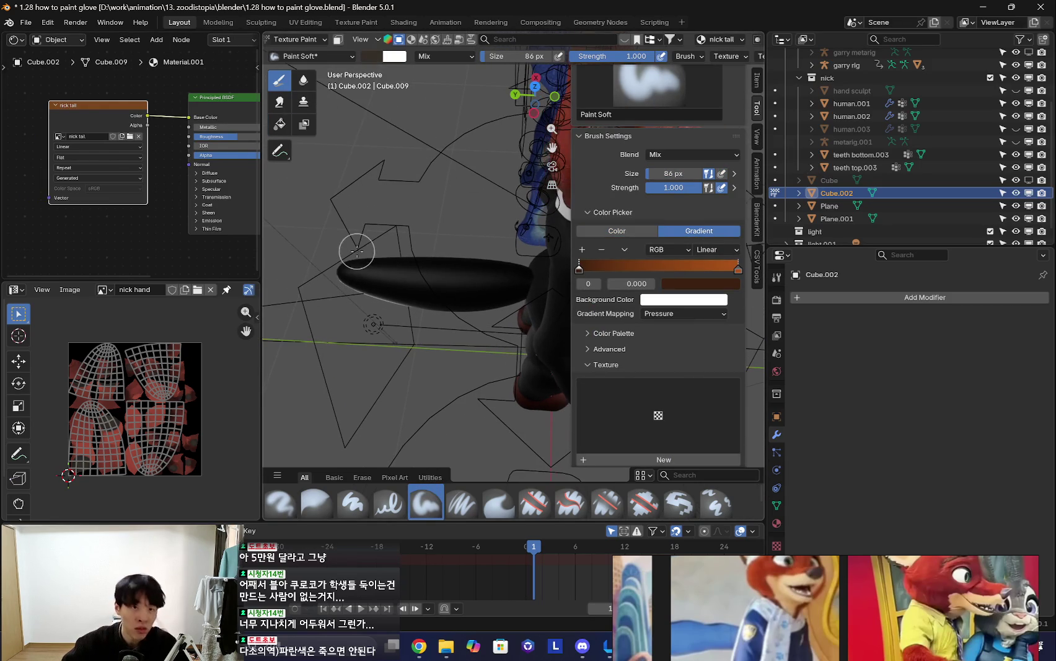
pyautogui.click(282, 123)
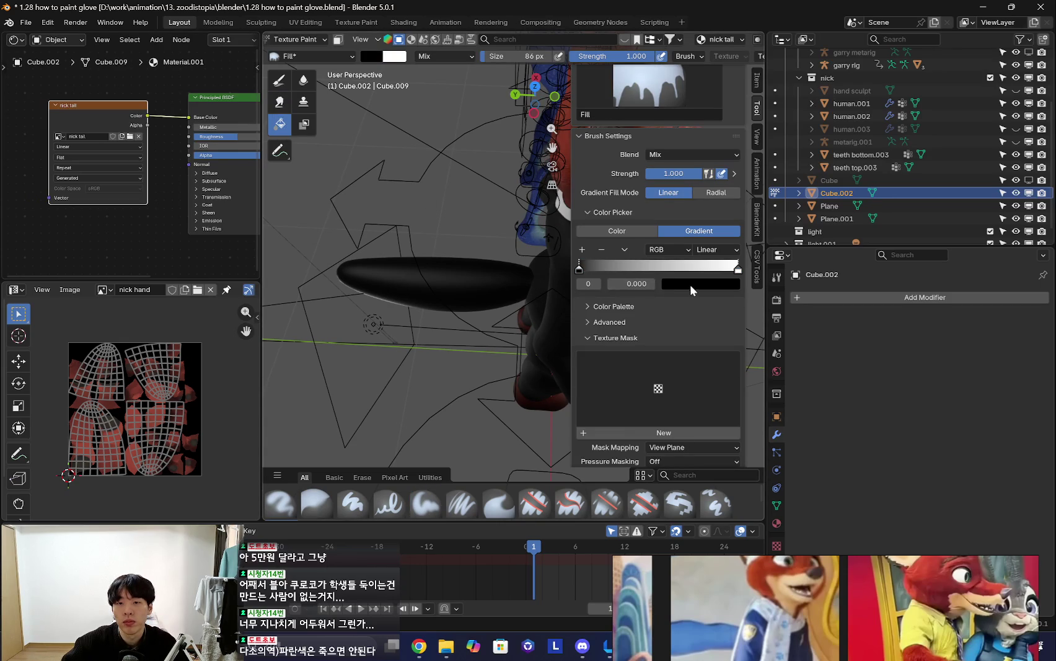
pyautogui.click(279, 80)
pyautogui.click(738, 270)
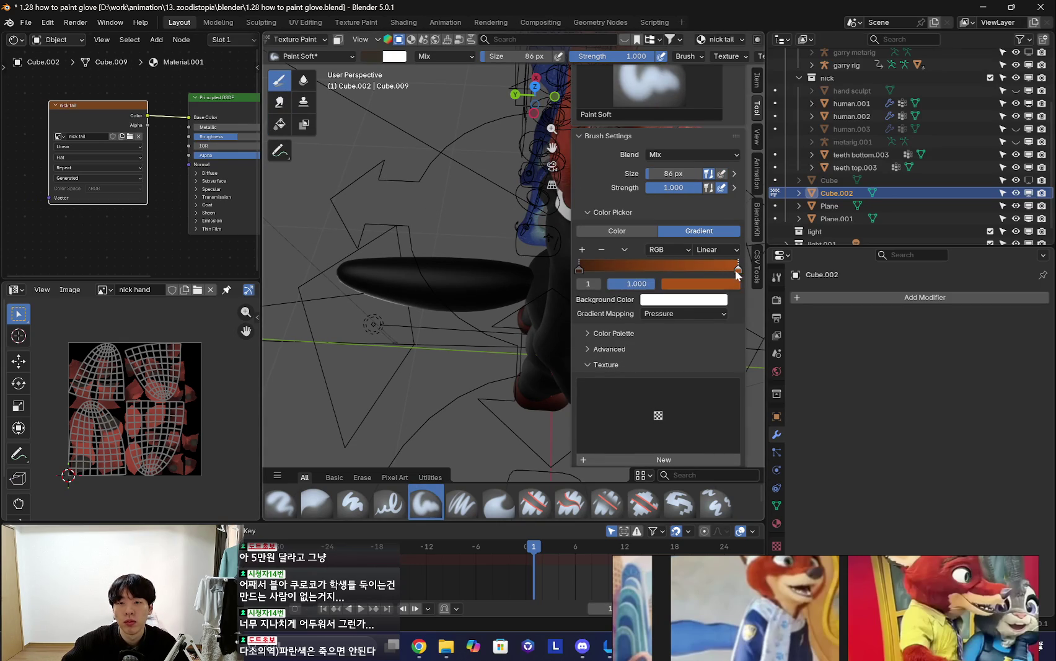
pyautogui.click(295, 124)
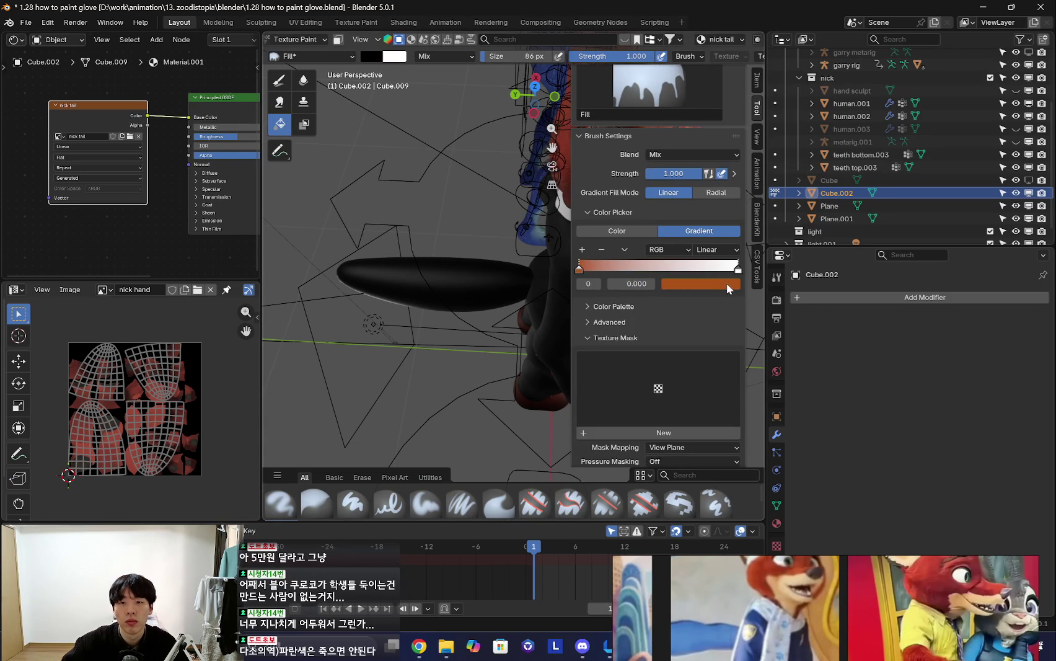
pyautogui.hotkey('ctrl', 'Tab')
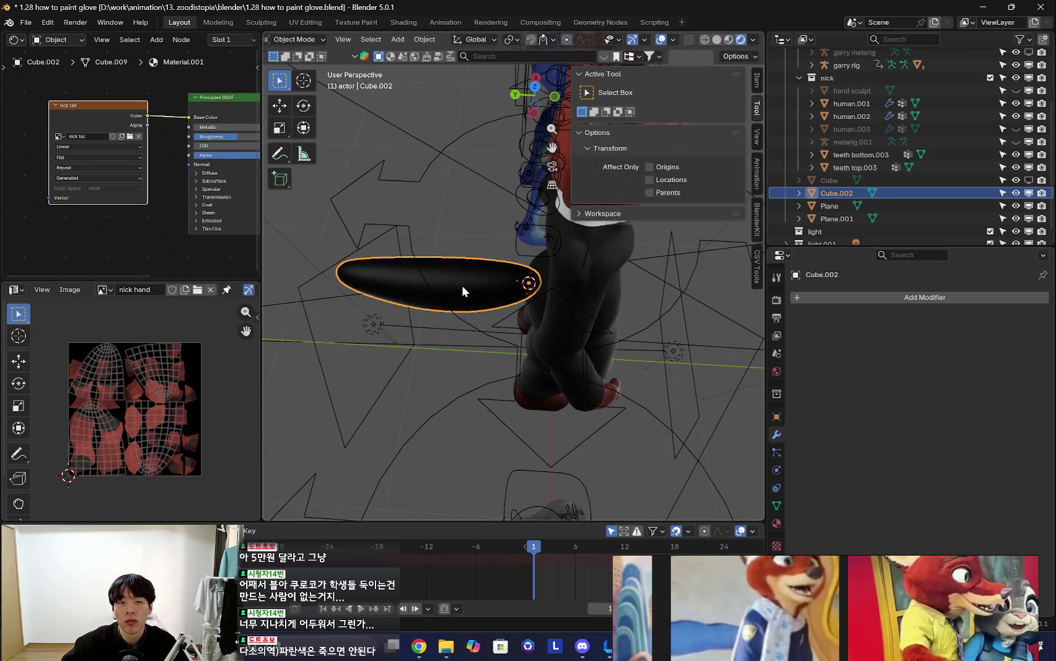
# - Re-enter Texture Paint and select the gradient's starting colour stop
pyautogui.hotkey('ctrl', 'Tab')
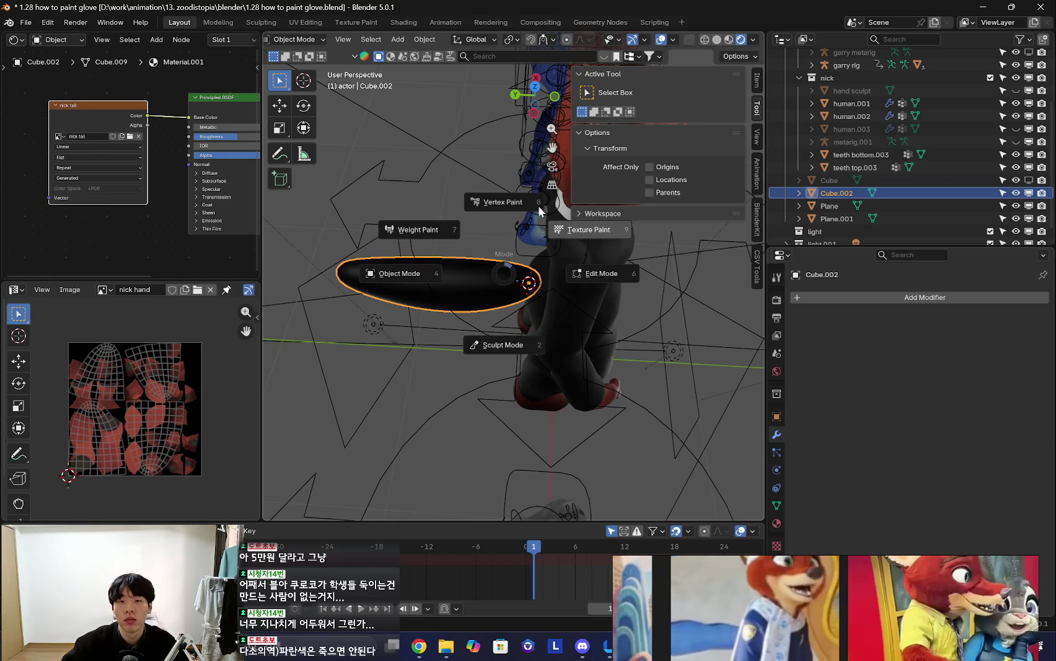
pyautogui.click(514, 202)
pyautogui.click(281, 86)
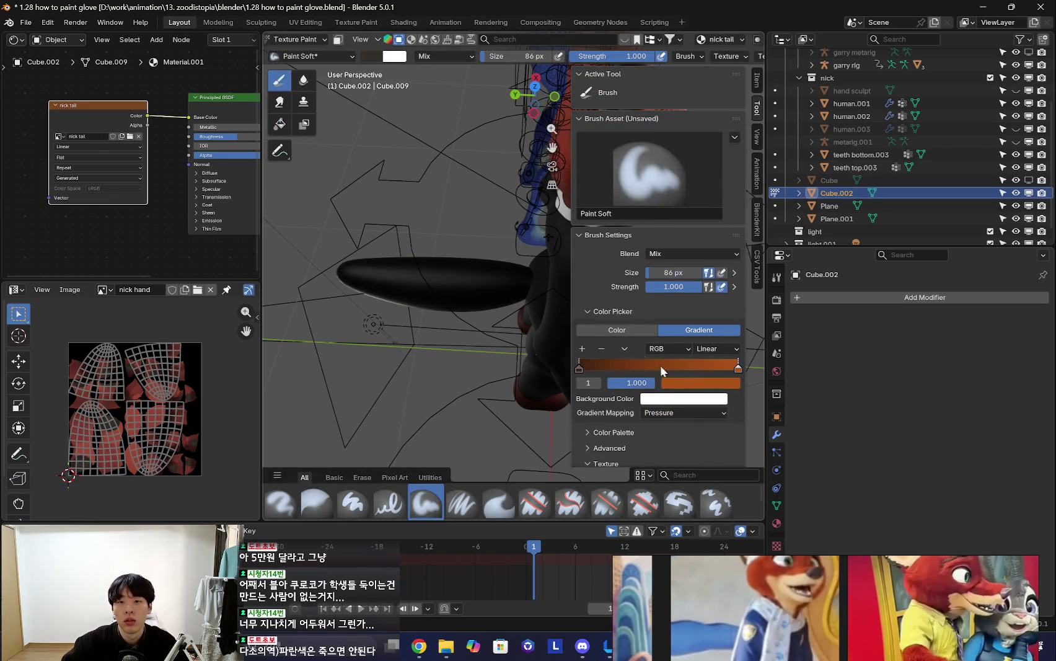
pyautogui.click(279, 124)
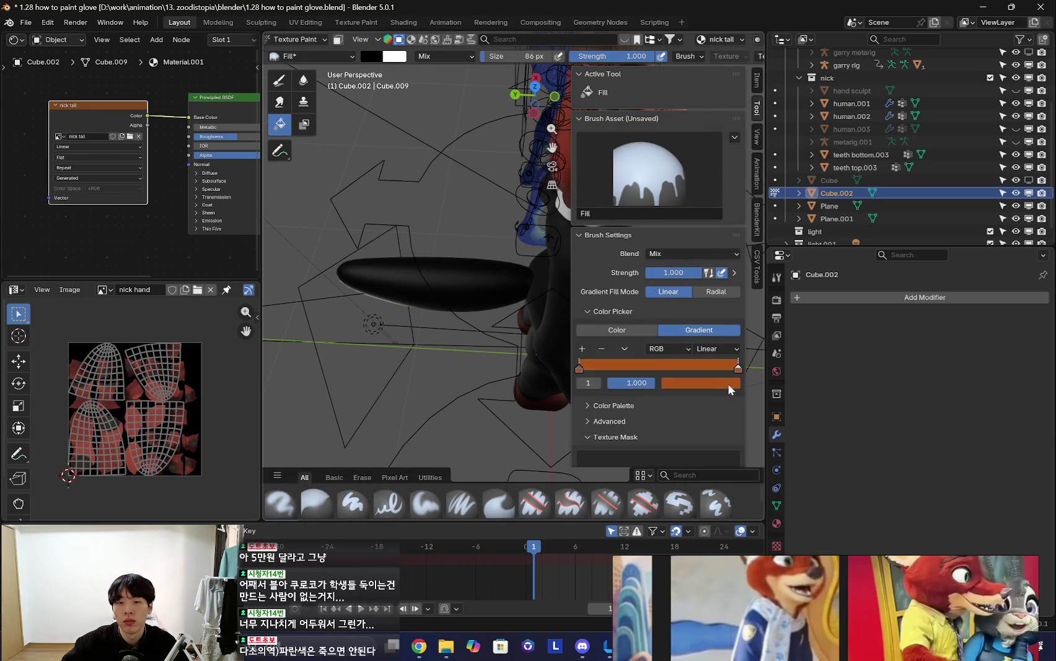
pyautogui.click(279, 80)
pyautogui.click(578, 370)
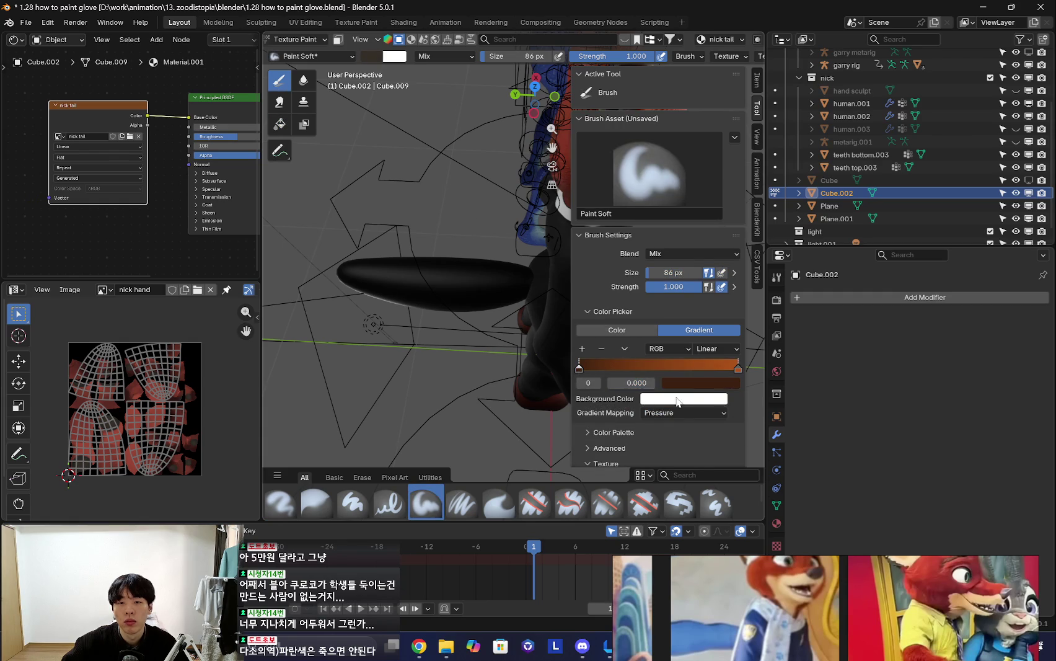
pyautogui.click(279, 123)
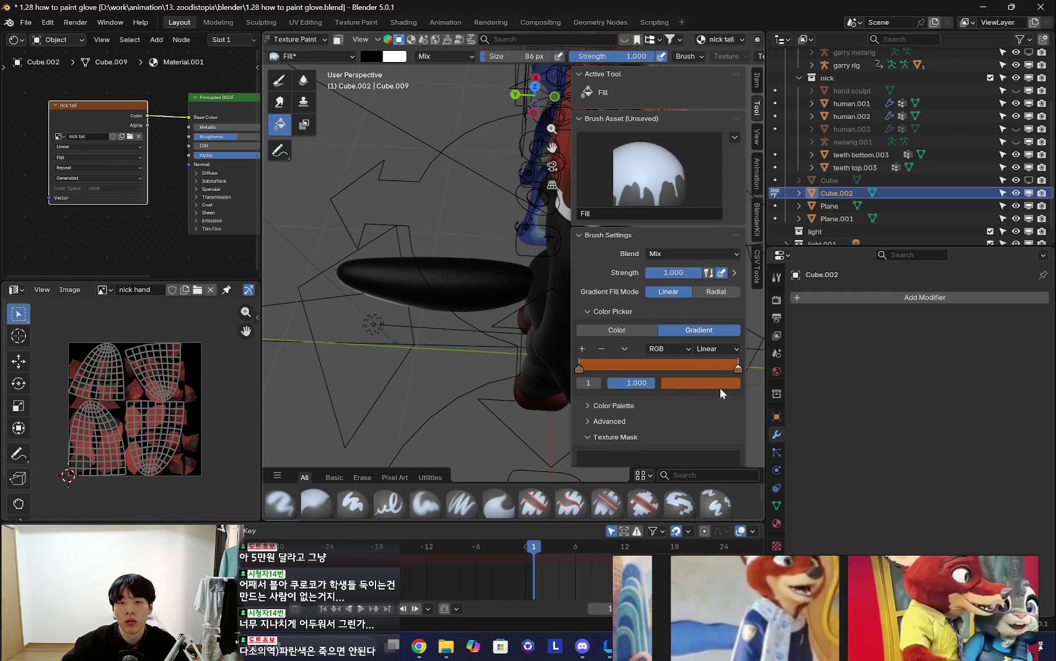
# - Make the start stop dark brown and fill the tail with the brown-to-orange gradient
pyautogui.hotkey('ctrl', 'z')
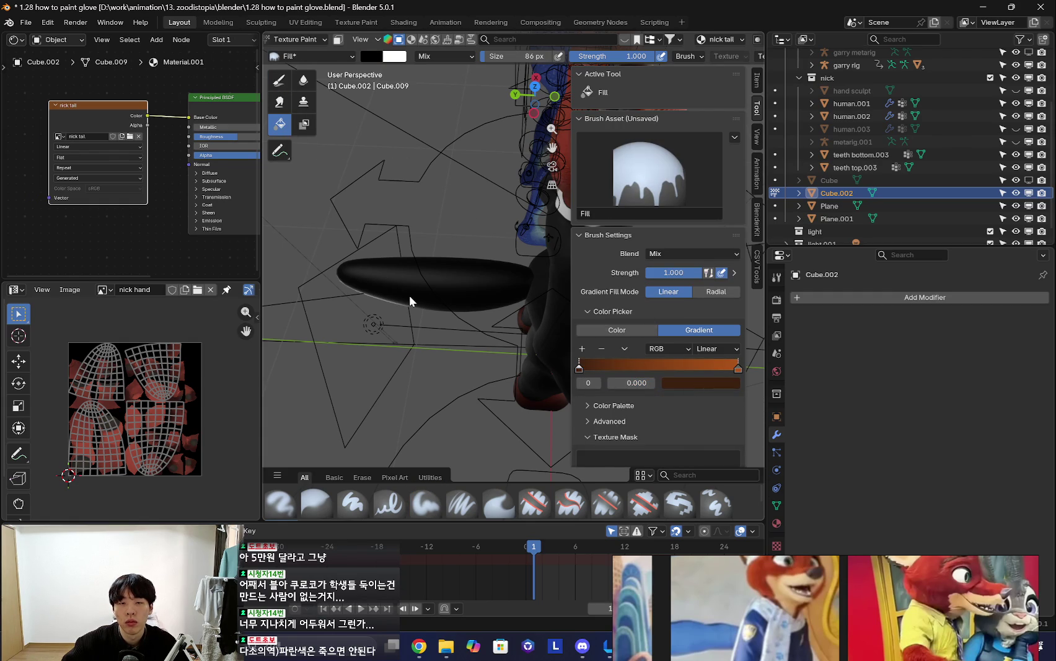
pyautogui.moveTo(408, 299); pyautogui.dragTo(408, 284, button='middle')
pyautogui.moveTo(496, 281); pyautogui.dragTo(527, 281)
pyautogui.moveTo(527, 280)
pyautogui.mouseDown(button='middle')
pyautogui.moveTo(548, 300)
pyautogui.moveTo(459, 174)
pyautogui.moveTo(416, 210)
pyautogui.moveTo(423, 294)
pyautogui.moveTo(471, 337)
pyautogui.mouseUp(button='middle')
# - Return to Object Mode, orbit around the character, and show the tail's Particles tab
pyautogui.hotkey('ctrl', 'Tab')
pyautogui.moveTo(309, 336); pyautogui.dragTo(554, 367, button='middle')
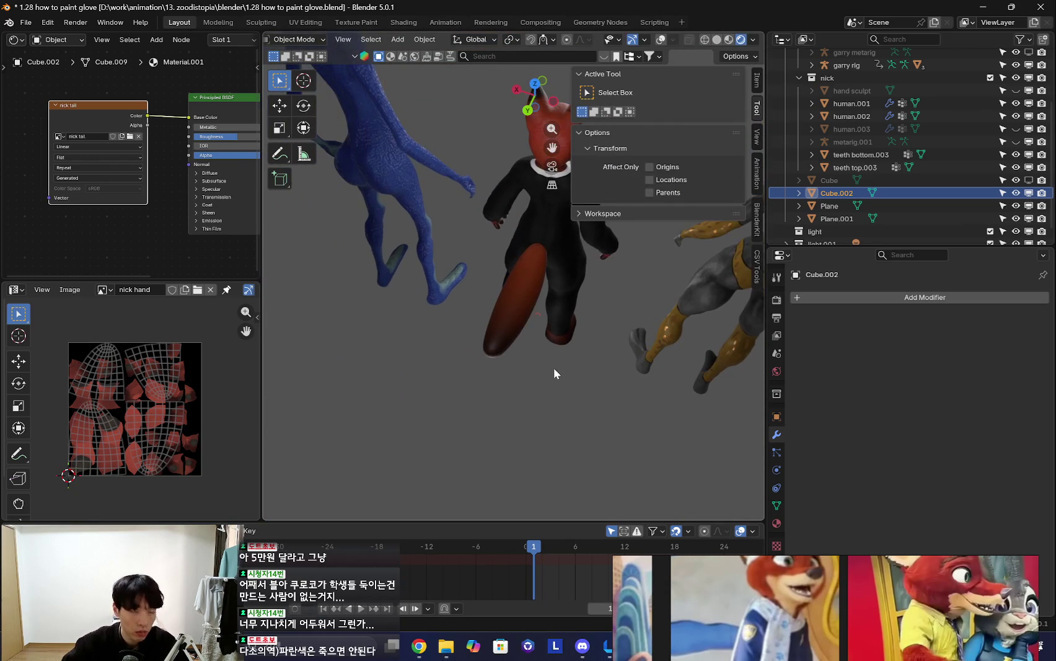
pyautogui.scroll(-1, 126, 169)
pyautogui.scroll(-1, 127, 169)
pyautogui.moveTo(608, 325); pyautogui.dragTo(712, 403, button='middle')
pyautogui.click(777, 452)
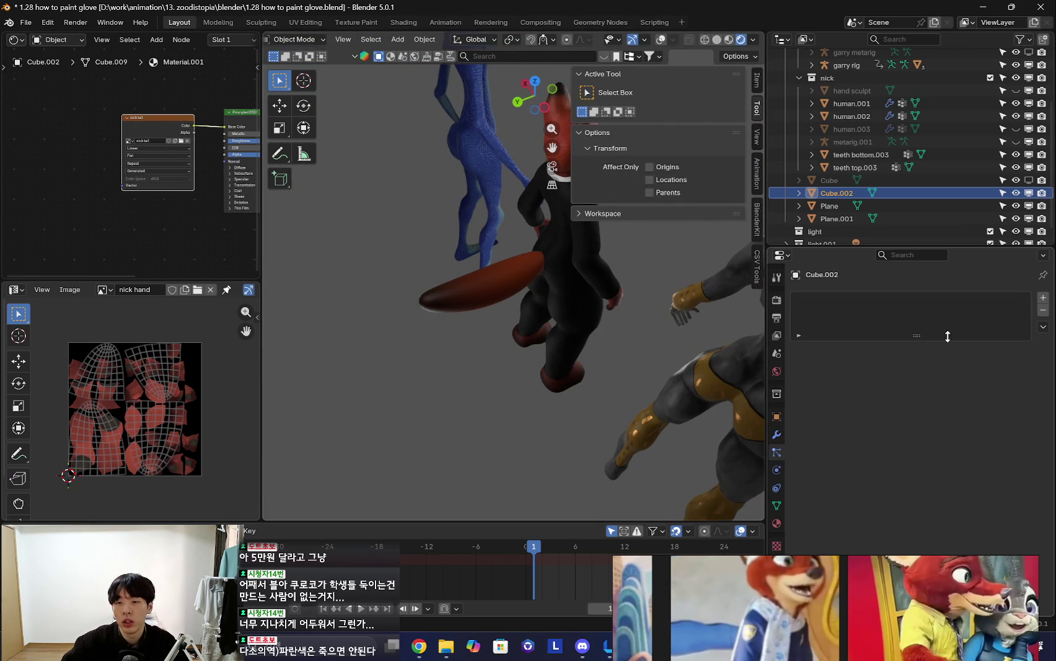
# - Add a Hair particle system with hair length 0.28, then shorten it to 0.17 m
pyautogui.click(1043, 298)
pyautogui.moveTo(608, 347); pyautogui.dragTo(555, 344, button='middle')
pyautogui.click(962, 367)
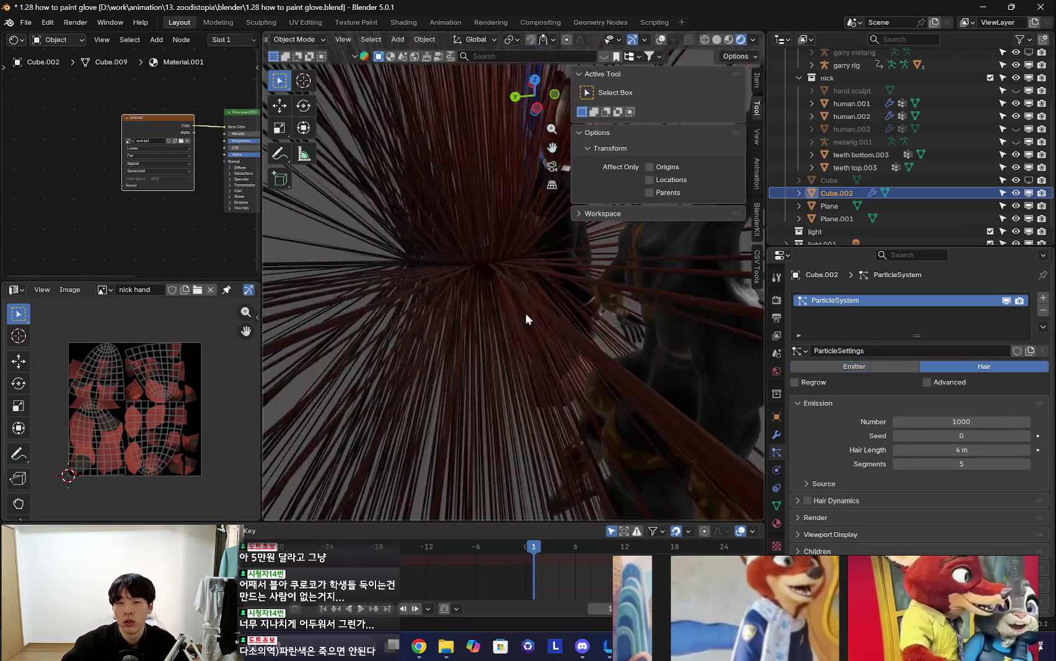
pyautogui.hotkey('shift', 'alt', 'z')
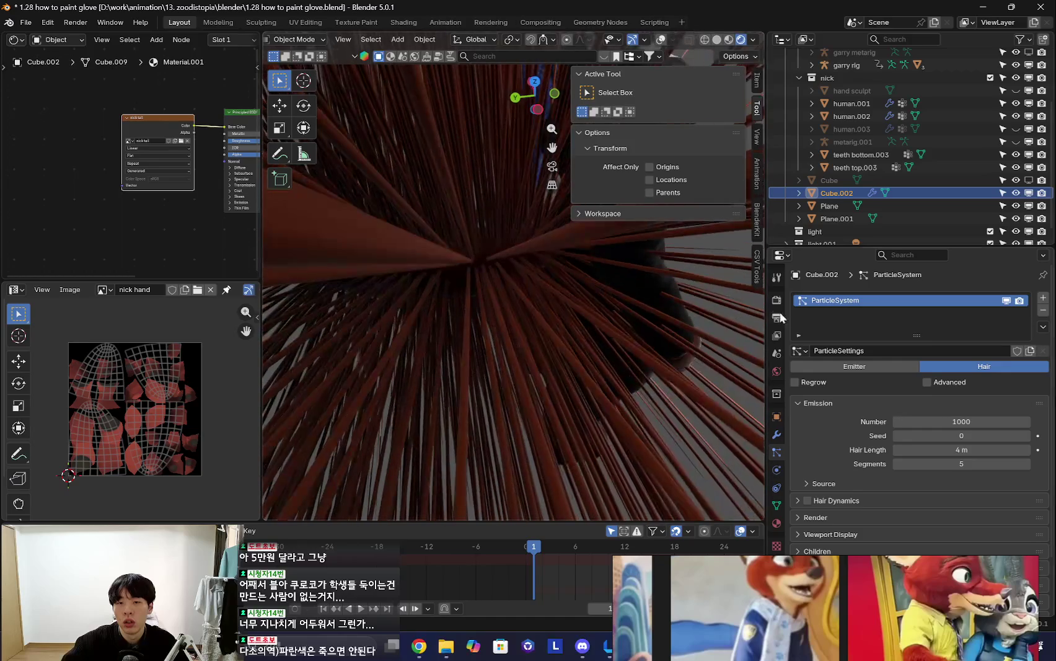
pyautogui.scroll(-2, 794, 316)
pyautogui.click(961, 387)
pyautogui.write('0.28')
pyautogui.press('Return')
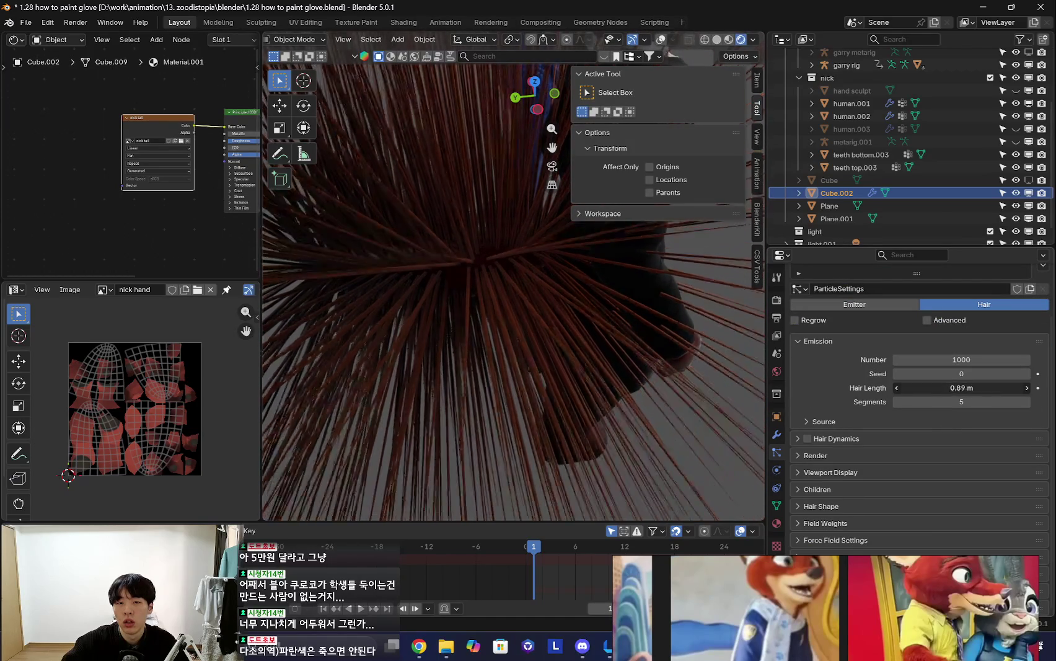
pyautogui.moveTo(960, 387); pyautogui.dragTo(930, 387)
# - Glance at the render settings, then return to particle settings and orbit the hairy tail
pyautogui.moveTo(707, 358)
pyautogui.mouseDown(button='middle')
pyautogui.moveTo(575, 339)
pyautogui.moveTo(651, 326)
pyautogui.moveTo(493, 341)
pyautogui.moveTo(597, 316)
pyautogui.moveTo(537, 354)
pyautogui.mouseUp(button='middle')
pyautogui.scroll(2, 493, 341)
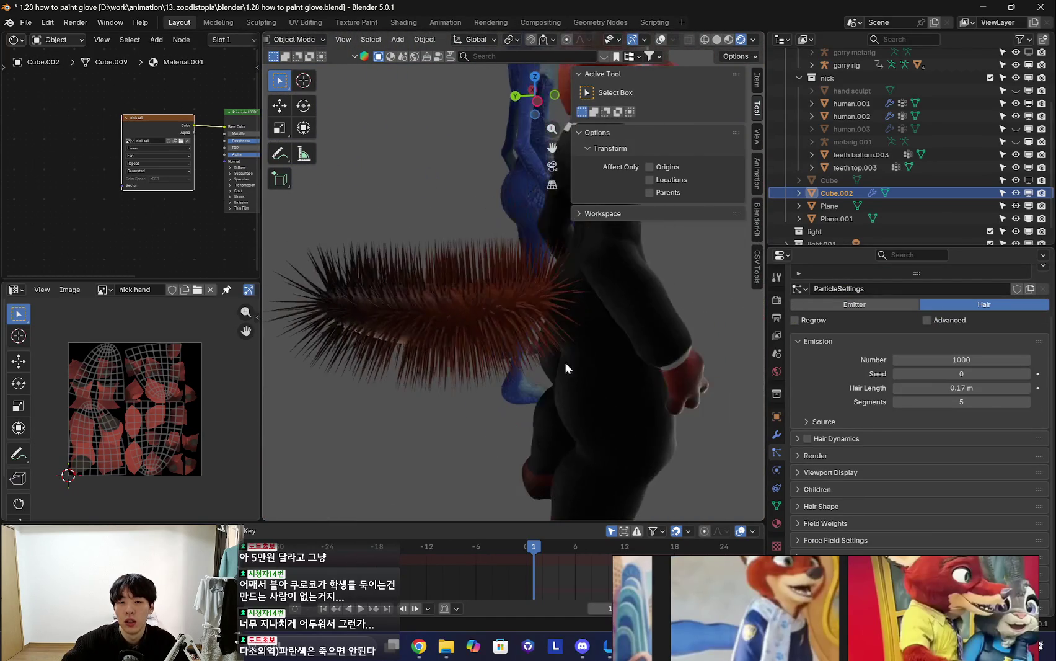
pyautogui.click(777, 300)
pyautogui.scroll(-3, 806, 335)
pyautogui.moveTo(636, 338)
pyautogui.mouseDown(button='middle')
pyautogui.moveTo(409, 354)
pyautogui.moveTo(819, 412)
pyautogui.mouseUp(button='middle')
pyautogui.scroll(2, 923, 354)
pyautogui.scroll(-2, 868, 403)
pyautogui.click(777, 452)
pyautogui.click(805, 604)
pyautogui.moveTo(805, 599); pyautogui.dragTo(415, 553)
pyautogui.moveTo(446, 372)
pyautogui.mouseDown(button='middle')
pyautogui.moveTo(559, 301)
pyautogui.moveTo(731, 335)
pyautogui.mouseUp(button='middle')
# - Set the hair strand count to 100 and inspect the sparser hair
pyautogui.click(969, 359)
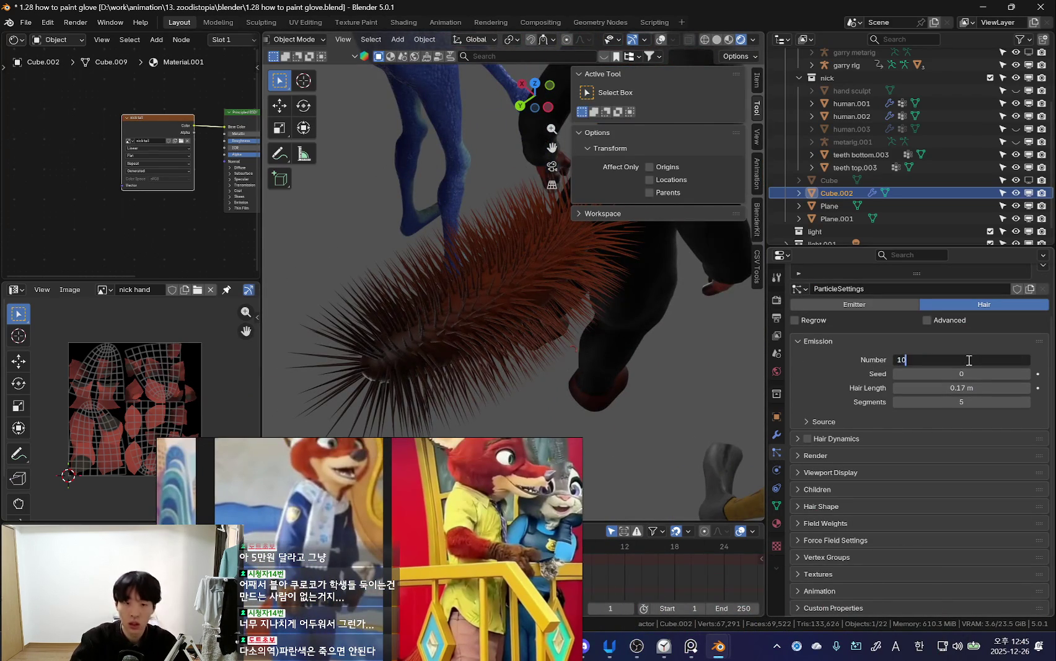
pyautogui.write('0')
pyautogui.press('Return')
pyautogui.moveTo(672, 352); pyautogui.dragTo(758, 444, button='middle')
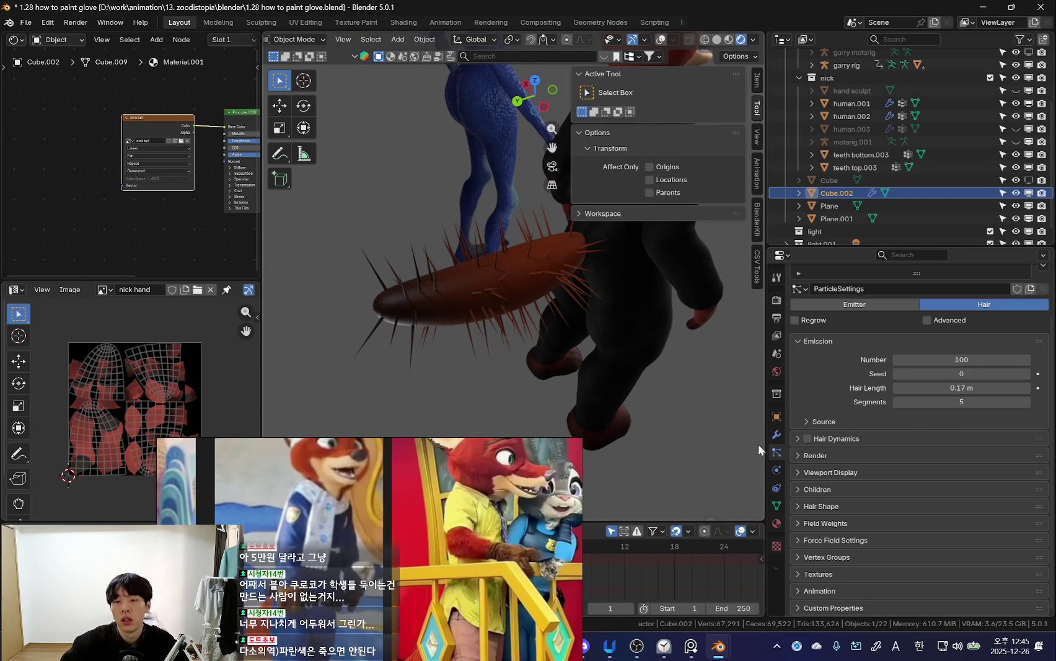
# - Expand the Hair Shape, Field Weights, Children and Viewport Display panels
pyautogui.click(834, 506)
pyautogui.scroll(-2, 930, 508)
pyautogui.click(969, 476)
pyautogui.click(831, 554)
pyautogui.scroll(-5, 831, 527)
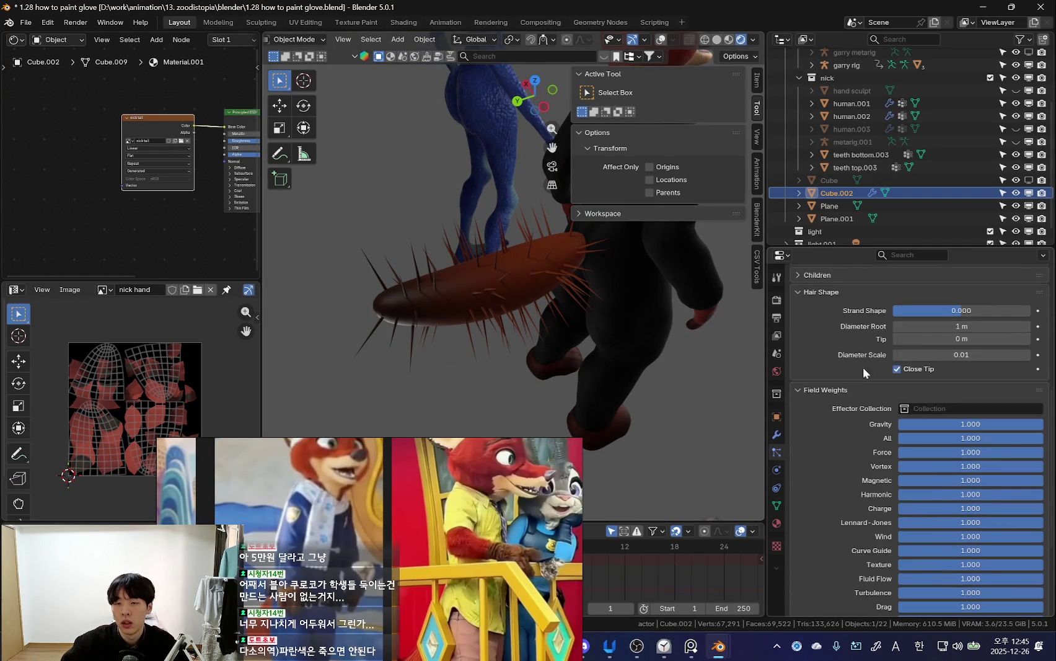
pyautogui.click(824, 316)
pyautogui.click(847, 296)
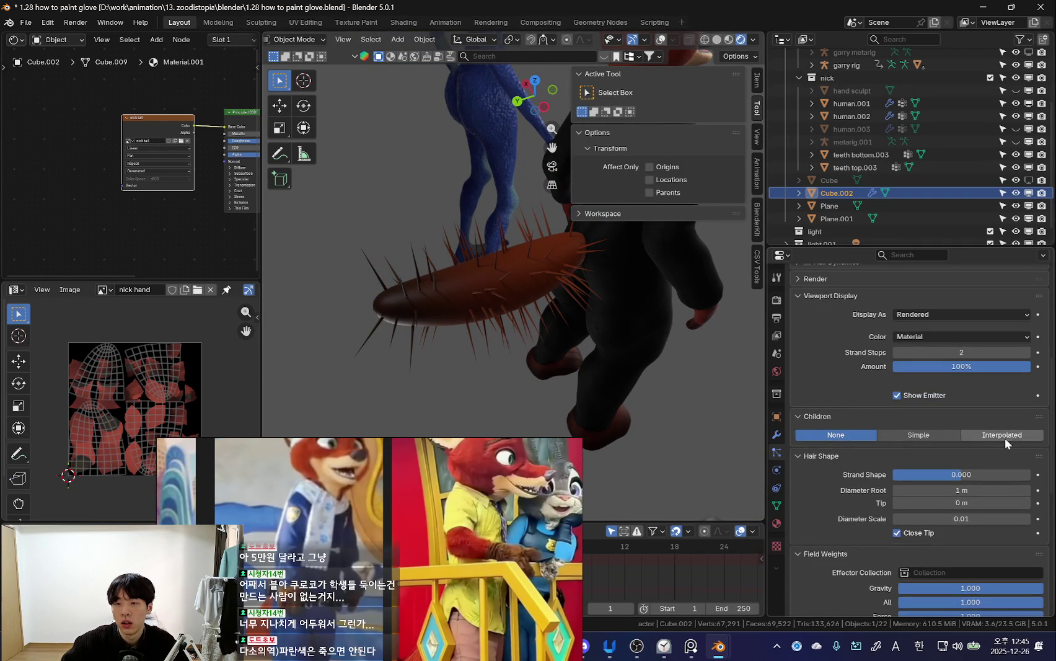
# - Add interpolated child hairs with display and render amounts of 5
pyautogui.click(1002, 434)
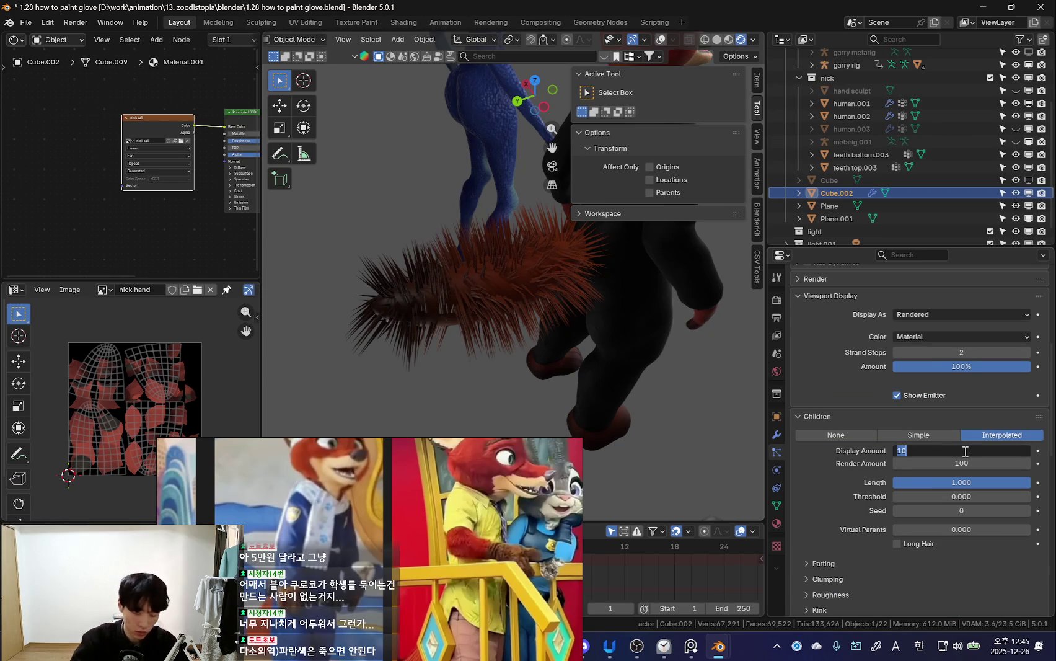
pyautogui.write('5')
pyautogui.press('Return')
pyautogui.doubleClick(964, 463)
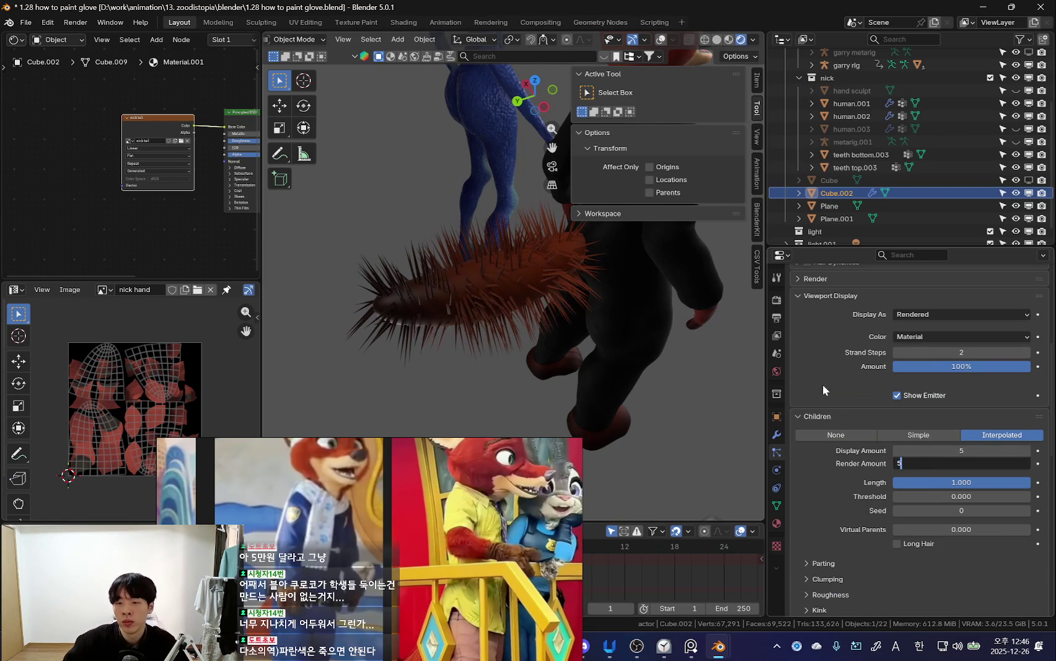
pyautogui.write('5')
pyautogui.press('Return')
# - Set the hair emission number to 400 strands
pyautogui.scroll(3, 930, 403)
pyautogui.scroll(4, 930, 398)
pyautogui.doubleClick(980, 373)
pyautogui.write('400')
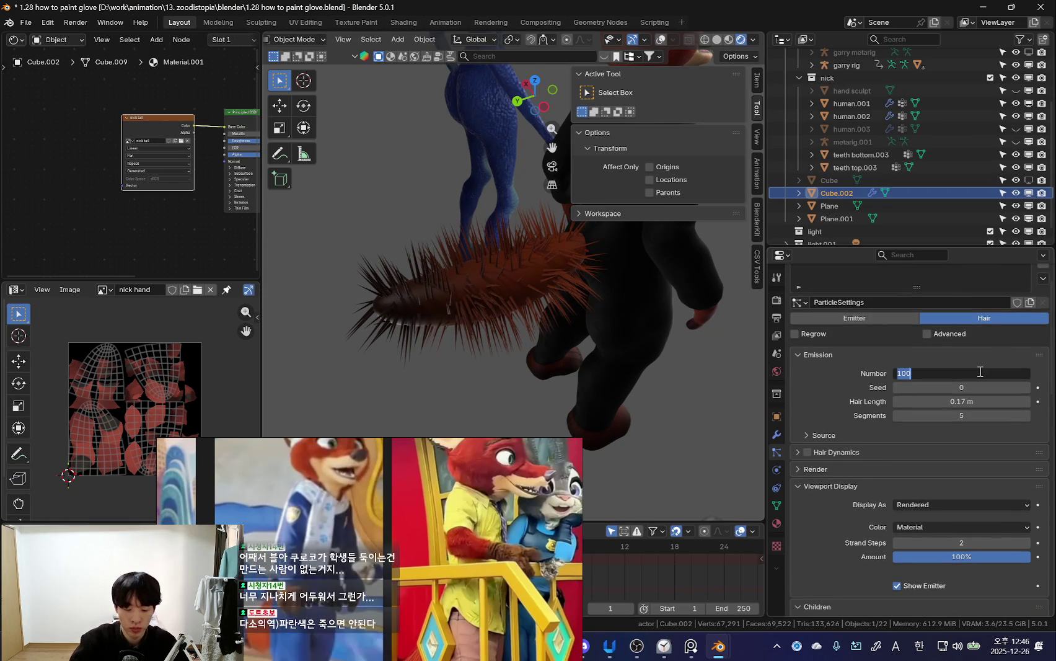
pyautogui.press('Return')
# - Collapse the Children panel and toggle the hair Render panel open and closed
pyautogui.moveTo(446, 292)
pyautogui.mouseDown(button='middle')
pyautogui.moveTo(651, 340)
pyautogui.moveTo(541, 392)
pyautogui.moveTo(616, 354)
pyautogui.mouseUp(button='middle')
pyautogui.scroll(-3, 978, 522)
pyautogui.scroll(-3, 978, 522)
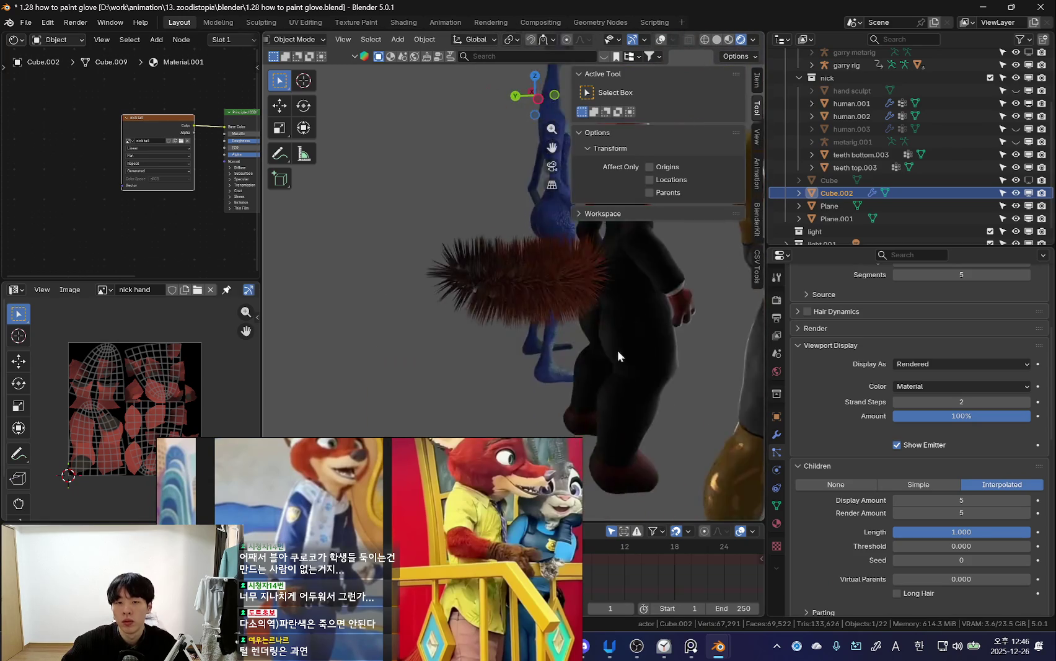
pyautogui.scroll(-1, 967, 508)
pyautogui.scroll(-3, 964, 490)
pyautogui.scroll(4, 960, 471)
pyautogui.scroll(2, 881, 486)
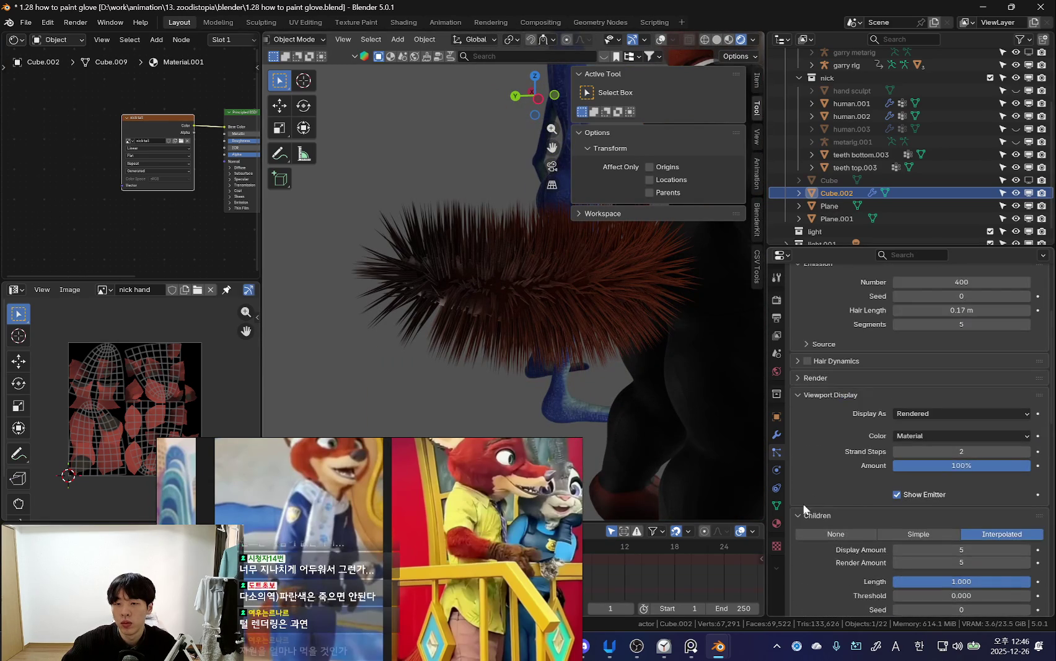
pyautogui.click(806, 514)
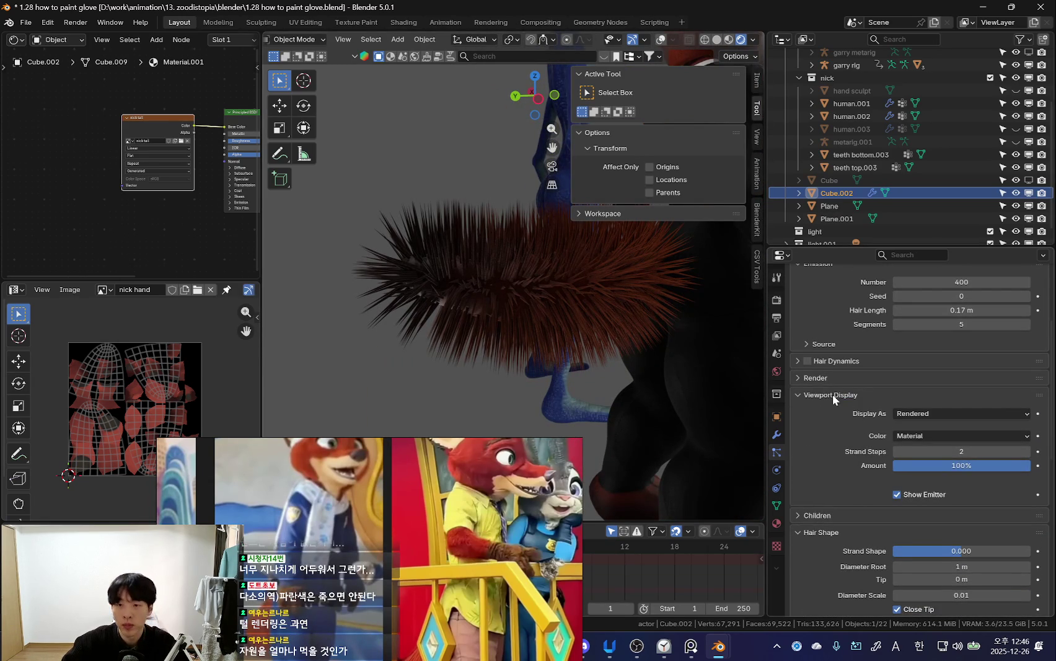
pyautogui.click(843, 378)
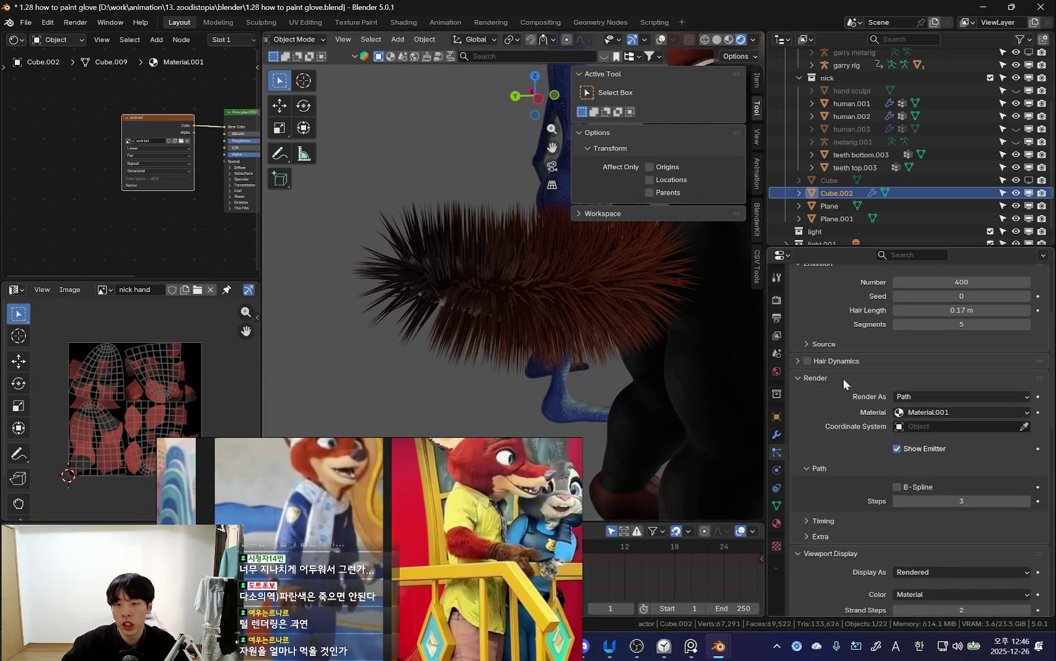
pyautogui.click(844, 382)
# - Widen the node editor beside the 3D view and orbit around the fur
pyautogui.moveTo(535, 362)
pyautogui.mouseDown(button='middle')
pyautogui.moveTo(562, 328)
pyautogui.moveTo(553, 303)
pyautogui.moveTo(464, 249)
pyautogui.moveTo(421, 354)
pyautogui.moveTo(455, 360)
pyautogui.mouseUp(button='middle')
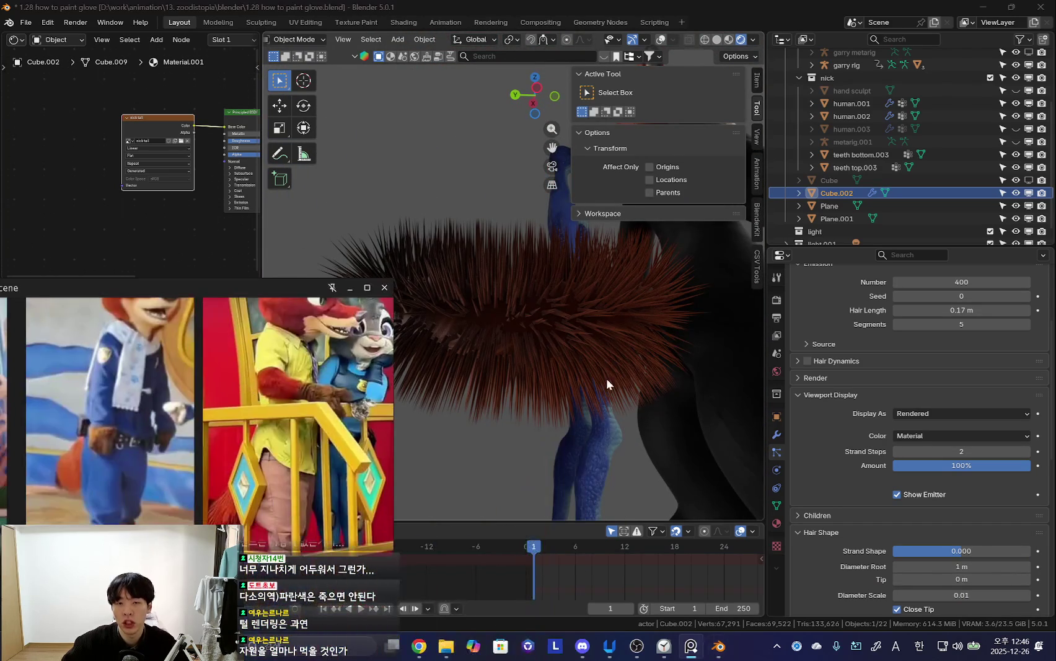
pyautogui.moveTo(580, 453)
pyautogui.mouseDown(button='middle')
pyautogui.moveTo(542, 406)
pyautogui.moveTo(496, 442)
pyautogui.moveTo(232, 425)
pyautogui.moveTo(581, 378)
pyautogui.moveTo(782, 469)
pyautogui.mouseUp(button='middle')
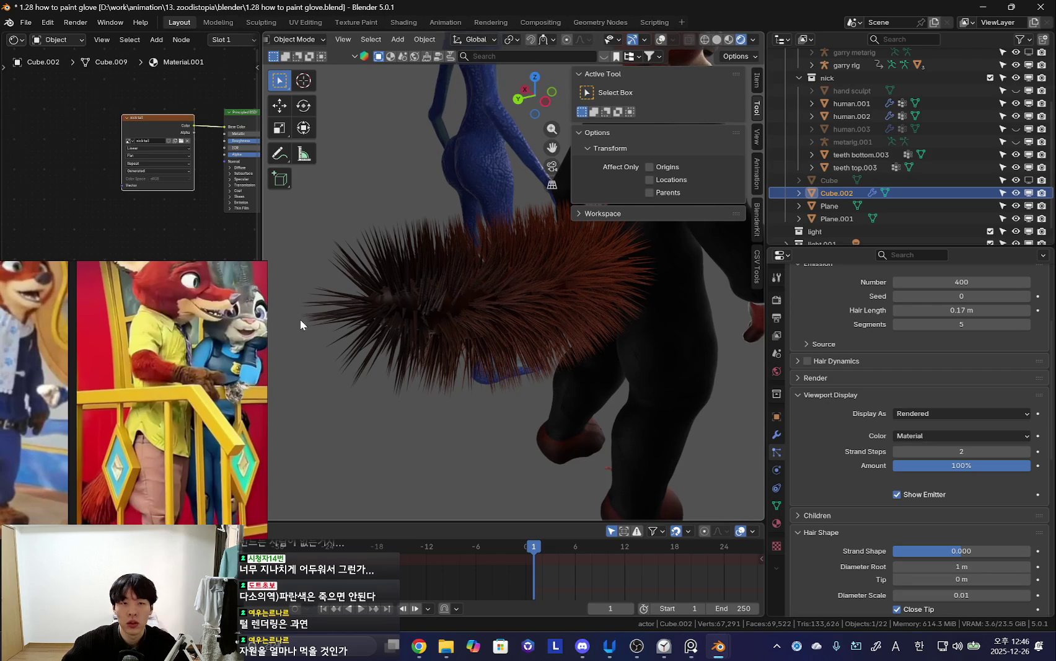
pyautogui.moveTo(261, 186); pyautogui.dragTo(347, 186)
pyautogui.moveTo(600, 276); pyautogui.dragTo(543, 368, button='middle')
pyautogui.scroll(3, 818, 474)
pyautogui.moveTo(461, 370)
pyautogui.mouseDown(button='middle')
pyautogui.moveTo(626, 362)
pyautogui.moveTo(667, 320)
pyautogui.moveTo(918, 499)
pyautogui.mouseUp(button='middle')
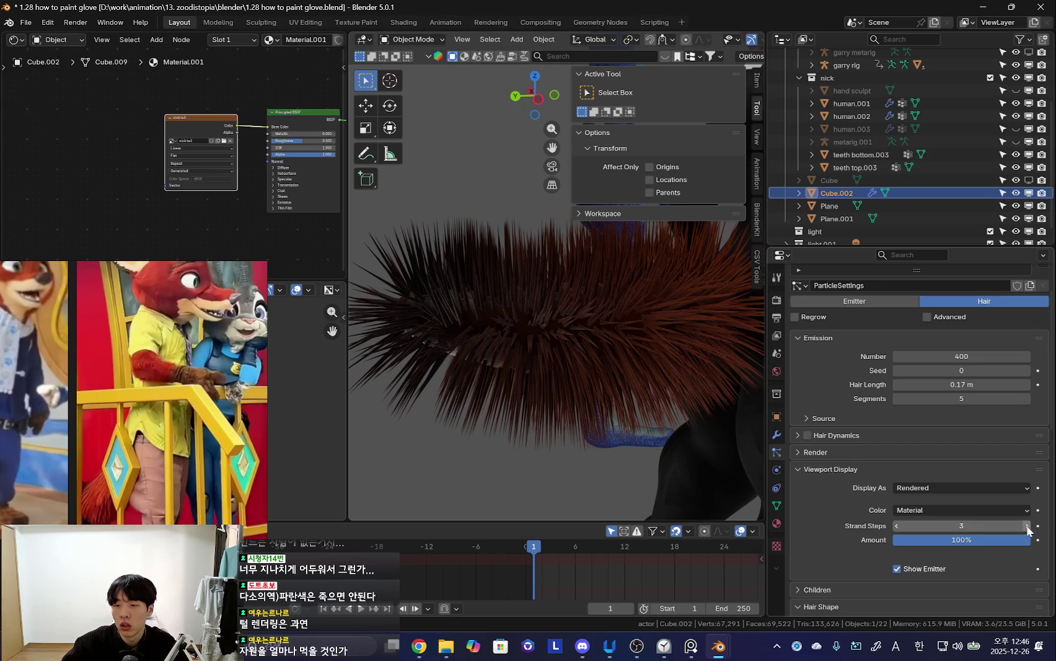
# - Expand the Children settings and set the child hair Parting to 0.781
pyautogui.click(844, 457)
pyautogui.scroll(-4, 880, 438)
pyautogui.scroll(-4, 897, 439)
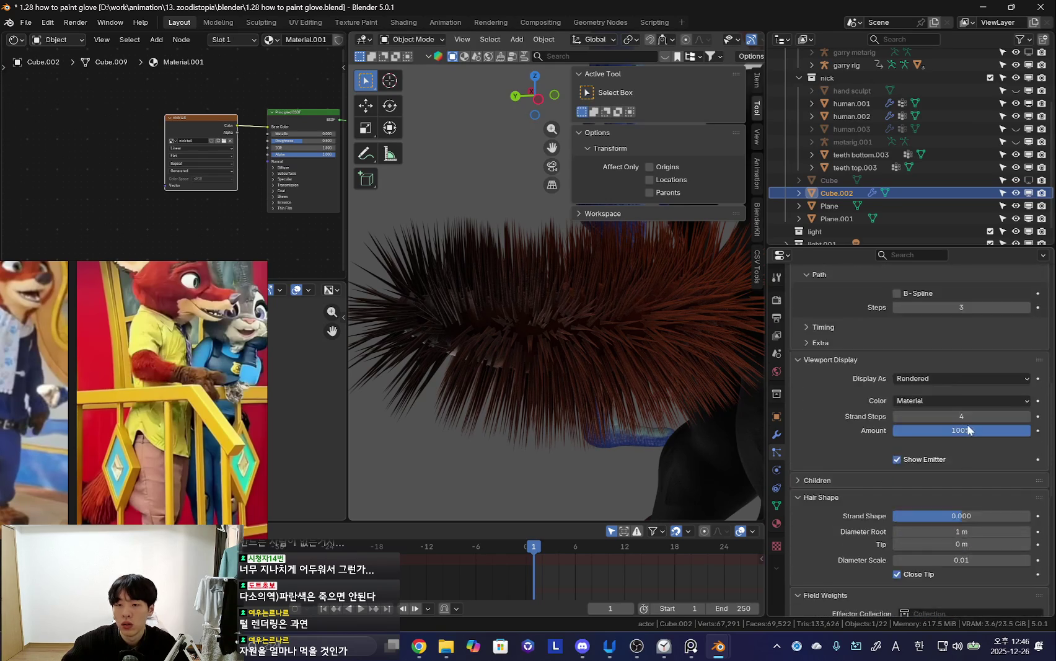
pyautogui.scroll(-4, 843, 434)
pyautogui.click(855, 412)
pyautogui.scroll(-3, 906, 379)
pyautogui.scroll(-3, 867, 405)
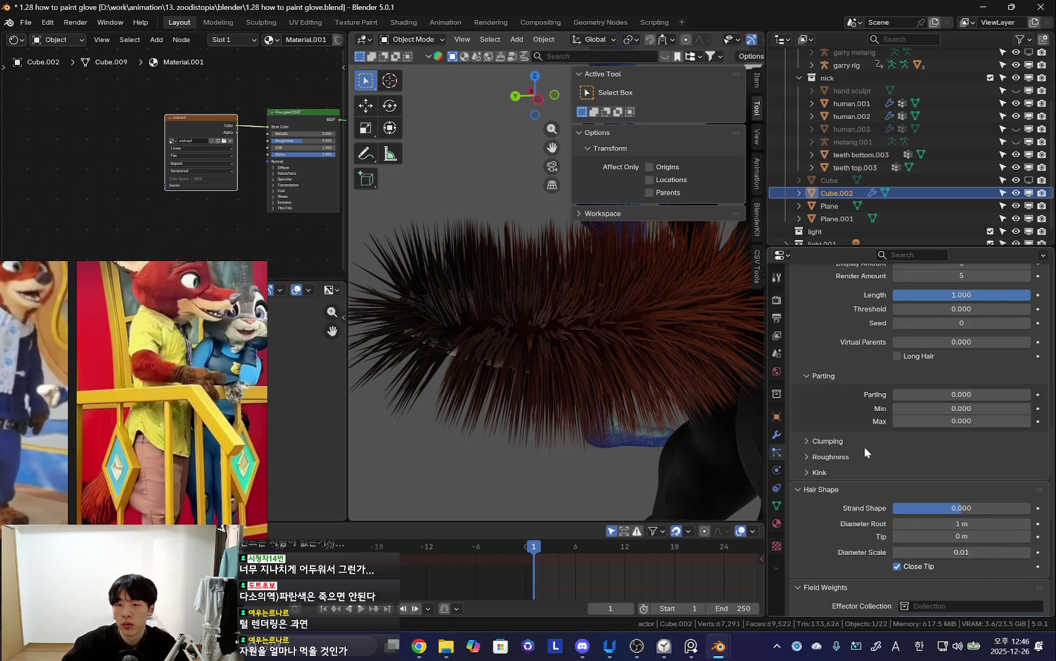
pyautogui.moveTo(929, 394); pyautogui.dragTo(1004, 394)
pyautogui.moveTo(694, 390)
pyautogui.mouseDown(button='middle')
pyautogui.moveTo(603, 394)
pyautogui.moveTo(578, 408)
pyautogui.mouseUp(button='middle')
pyautogui.moveTo(975, 394); pyautogui.dragTo(948, 394)
pyautogui.moveTo(620, 397)
pyautogui.mouseDown(button='middle')
pyautogui.moveTo(660, 403)
pyautogui.moveTo(744, 446)
pyautogui.mouseUp(button='middle')
# - Expand Roughness and raise the Uniform roughness to 0.182
pyautogui.click(809, 523)
pyautogui.scroll(-3, 876, 527)
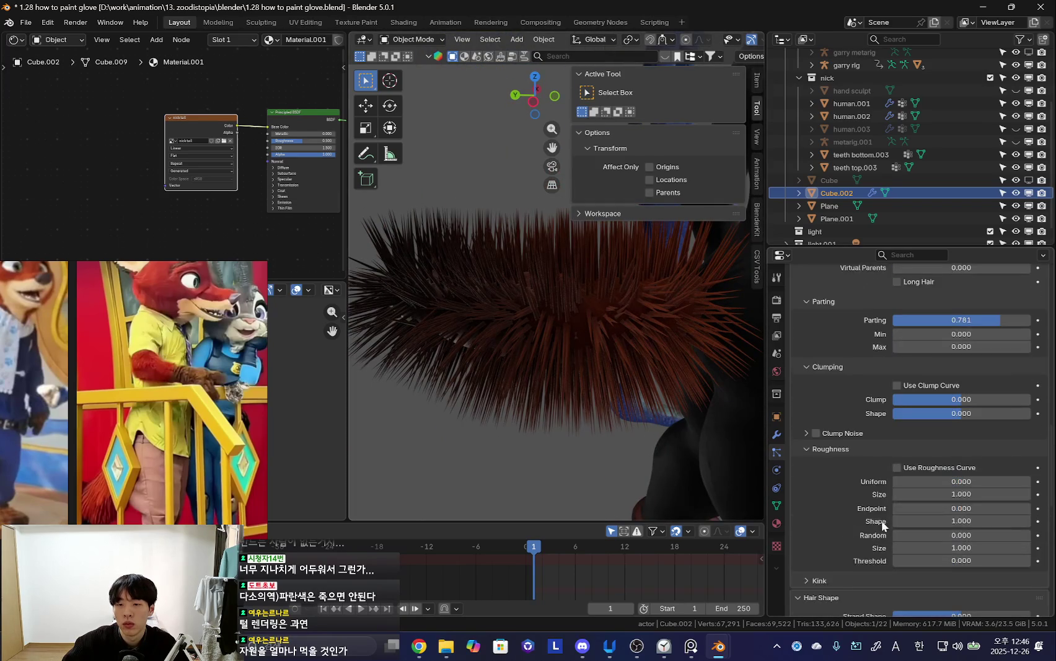
pyautogui.scroll(-2, 877, 527)
pyautogui.moveTo(961, 434)
pyautogui.mouseDown()
pyautogui.moveTo(949, 435)
pyautogui.moveTo(973, 435)
pyautogui.moveTo(990, 452)
pyautogui.moveTo(985, 435)
pyautogui.mouseUp()
pyautogui.moveTo(552, 374)
pyautogui.mouseDown(button='middle')
pyautogui.moveTo(570, 403)
pyautogui.moveTo(635, 355)
pyautogui.moveTo(626, 396)
pyautogui.mouseUp(button='middle')
pyautogui.scroll(3, 625, 350)
pyautogui.scroll(2, 616, 387)
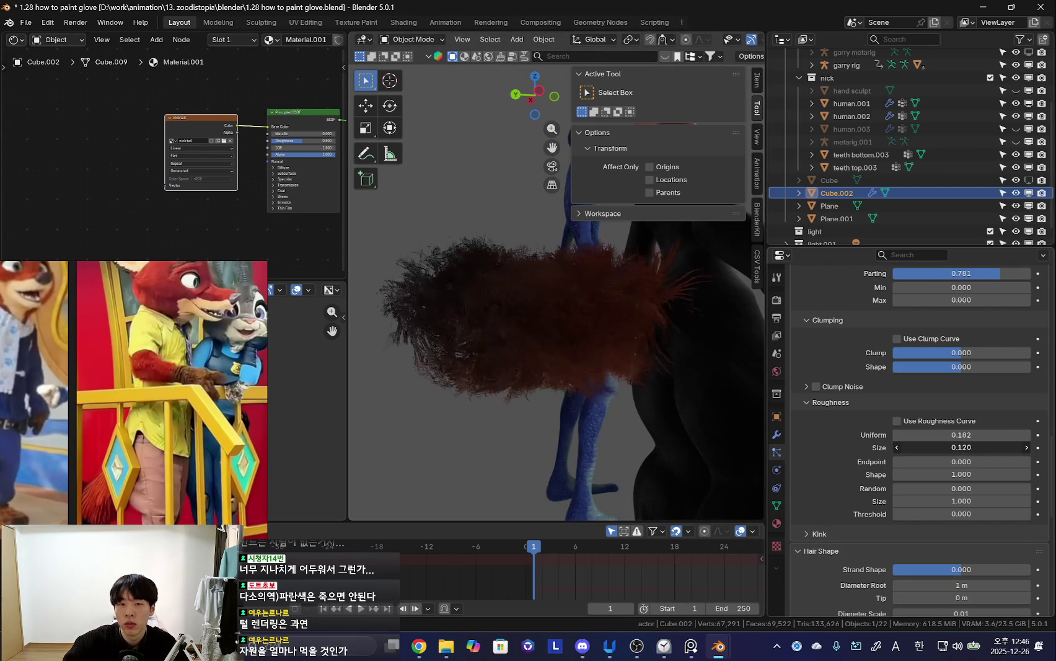
# - Set the roughness Size to 0.196 and lower Uniform roughness to 0.022
pyautogui.moveTo(961, 447); pyautogui.dragTo(911, 447)
pyautogui.moveTo(706, 406); pyautogui.dragTo(492, 411, button='middle')
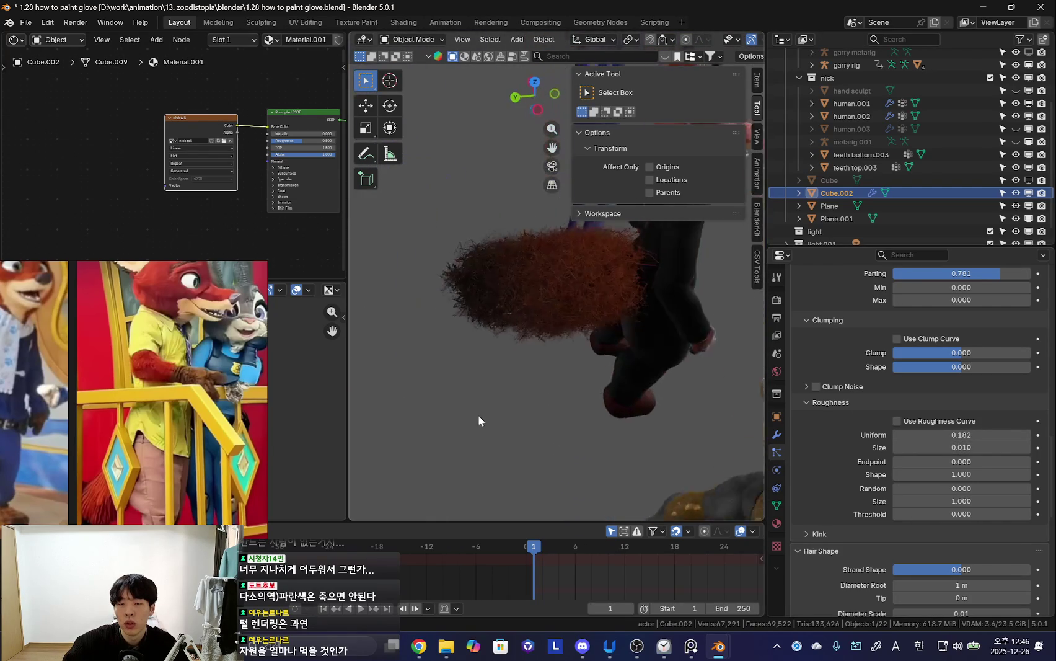
pyautogui.scroll(3, 555, 386)
pyautogui.moveTo(961, 448); pyautogui.dragTo(1028, 447)
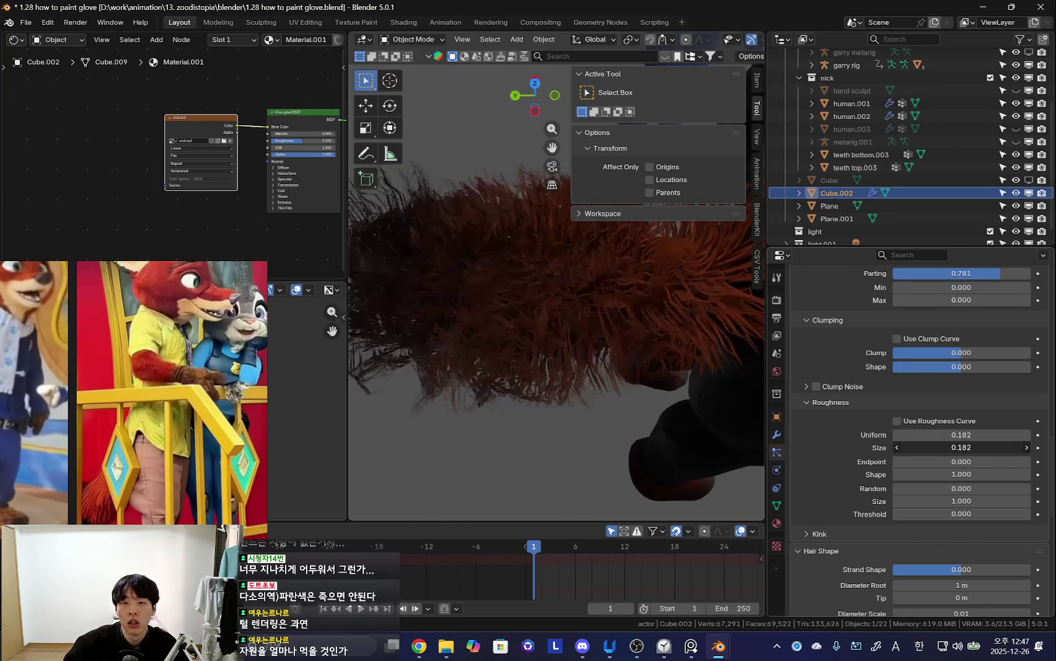
pyautogui.moveTo(653, 364); pyautogui.dragTo(582, 323, button='middle')
pyautogui.moveTo(990, 434); pyautogui.dragTo(955, 434)
pyautogui.moveTo(691, 361)
pyautogui.mouseDown(button='middle')
pyautogui.moveTo(579, 386)
pyautogui.moveTo(612, 427)
pyautogui.mouseUp(button='middle')
pyautogui.moveTo(978, 439); pyautogui.dragTo(959, 439)
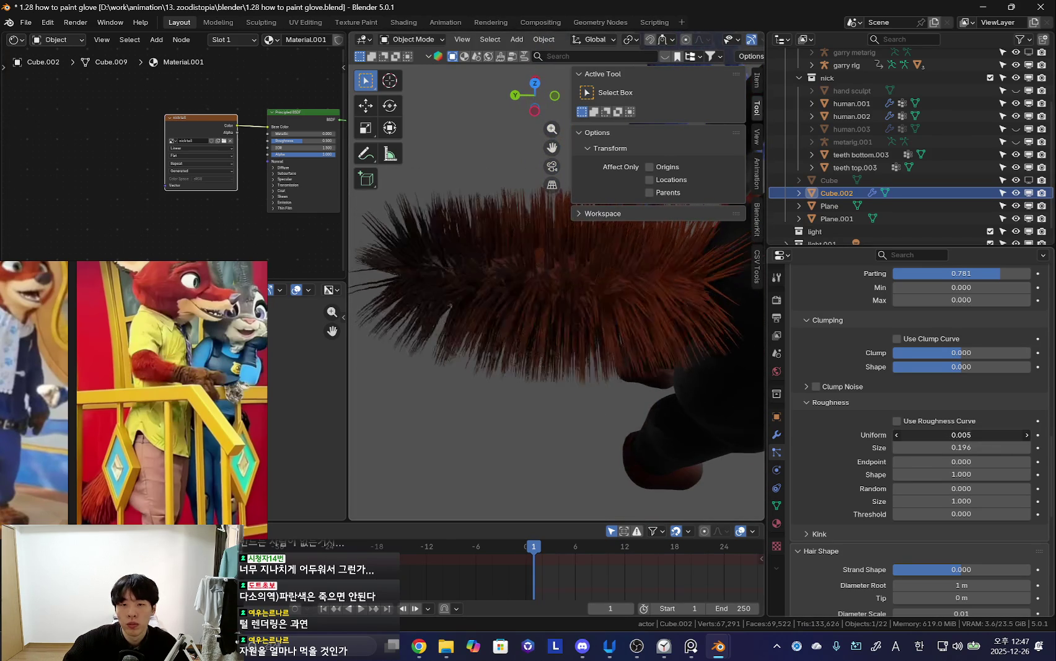
# - Confirm the viewport Strand Steps value of 3
pyautogui.scroll(4, 917, 365)
pyautogui.scroll(4, 942, 384)
pyautogui.scroll(4, 964, 400)
pyautogui.press('Return')
# - Expand the Force Field and Kink settings panels
pyautogui.scroll(-3, 936, 391)
pyautogui.scroll(-3, 923, 392)
pyautogui.scroll(-3, 908, 393)
pyautogui.scroll(-4, 904, 393)
pyautogui.scroll(-4, 908, 384)
pyautogui.scroll(-3, 911, 375)
pyautogui.click(831, 540)
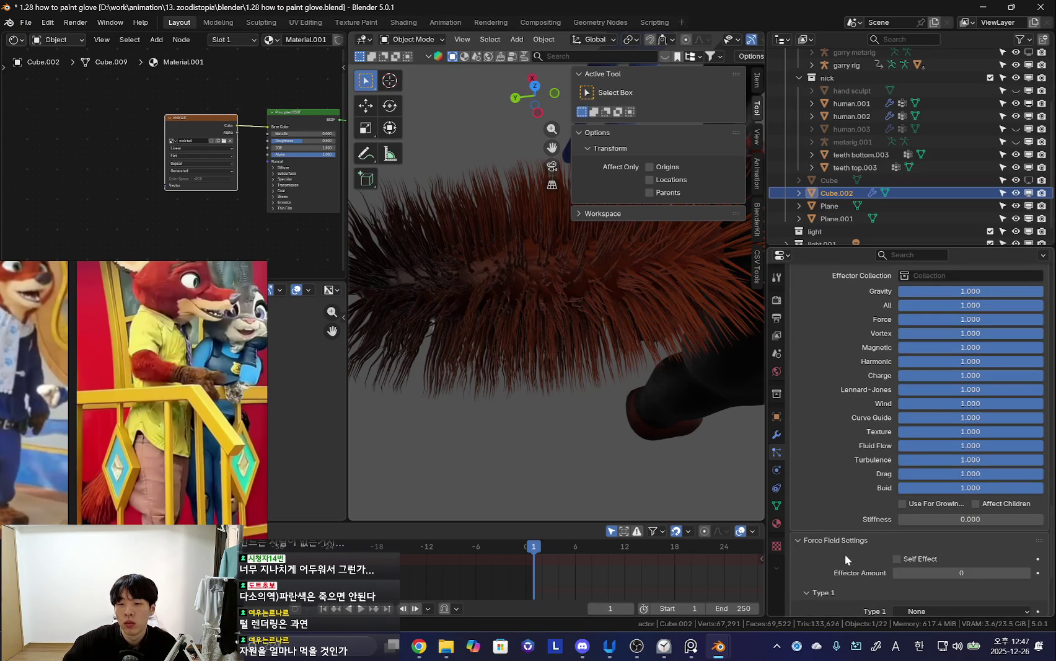
pyautogui.scroll(-1, 842, 553)
pyautogui.scroll(5, 894, 377)
pyautogui.scroll(5, 892, 434)
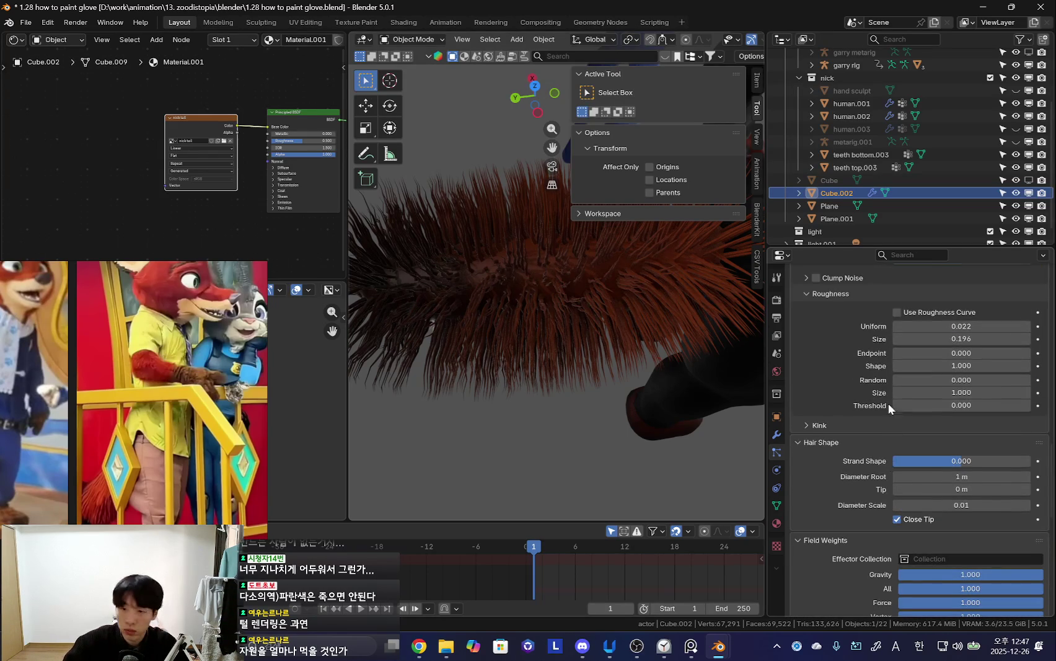
pyautogui.scroll(3, 825, 392)
pyautogui.scroll(-2, 847, 514)
pyautogui.click(829, 451)
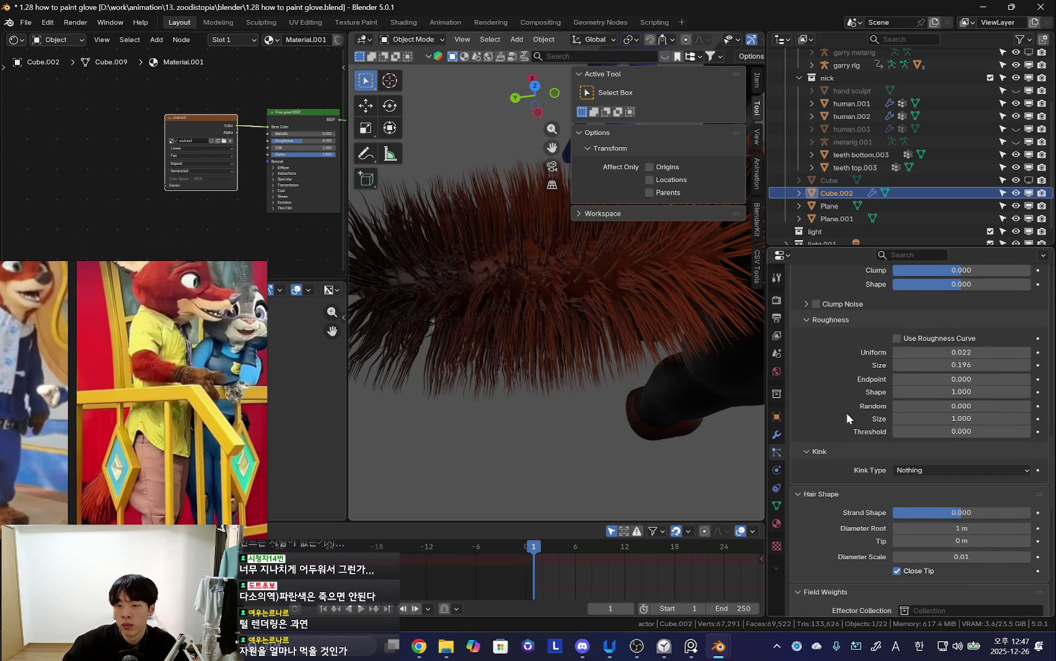
# - Give the fur a Curl kink with amplitude reduced to 0.022 m
pyautogui.click(927, 471)
pyautogui.click(929, 498)
pyautogui.moveTo(652, 423); pyautogui.dragTo(631, 373, button='middle')
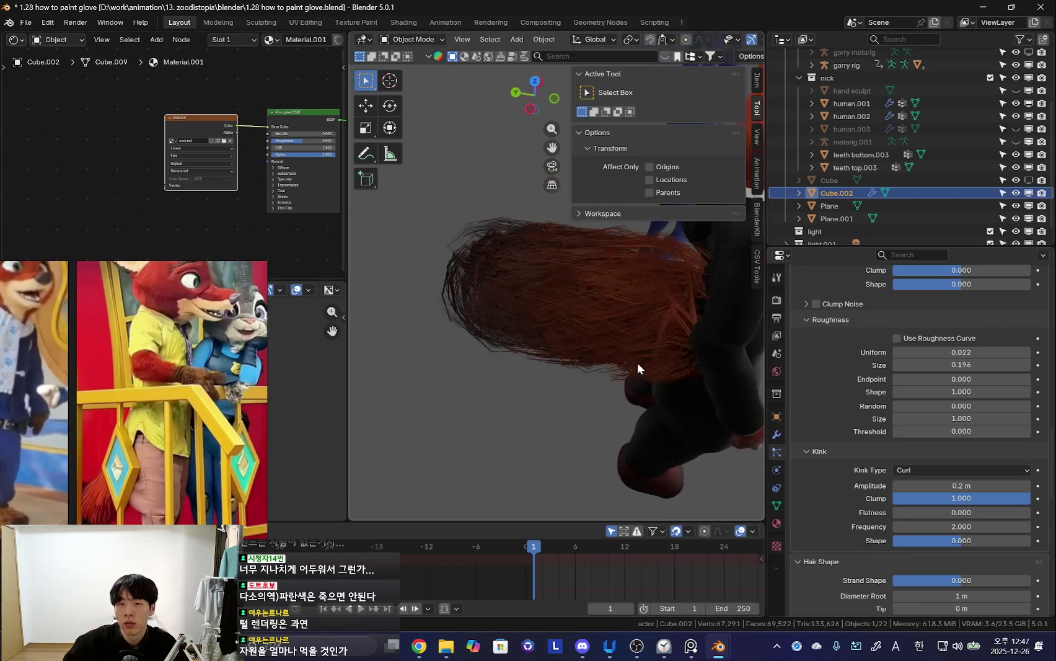
pyautogui.moveTo(980, 489); pyautogui.dragTo(948, 489)
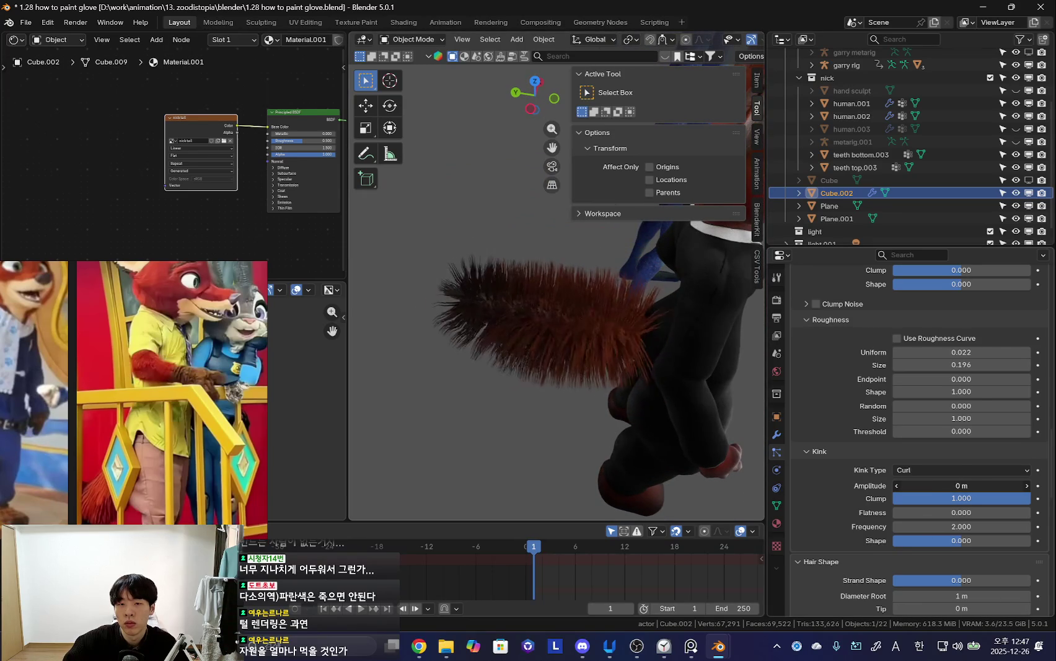
pyautogui.moveTo(694, 372); pyautogui.dragTo(684, 391, button='middle')
# - Scroll the particle settings and orbit to inspect the curled fur and gloved arm
pyautogui.scroll(5, 683, 384)
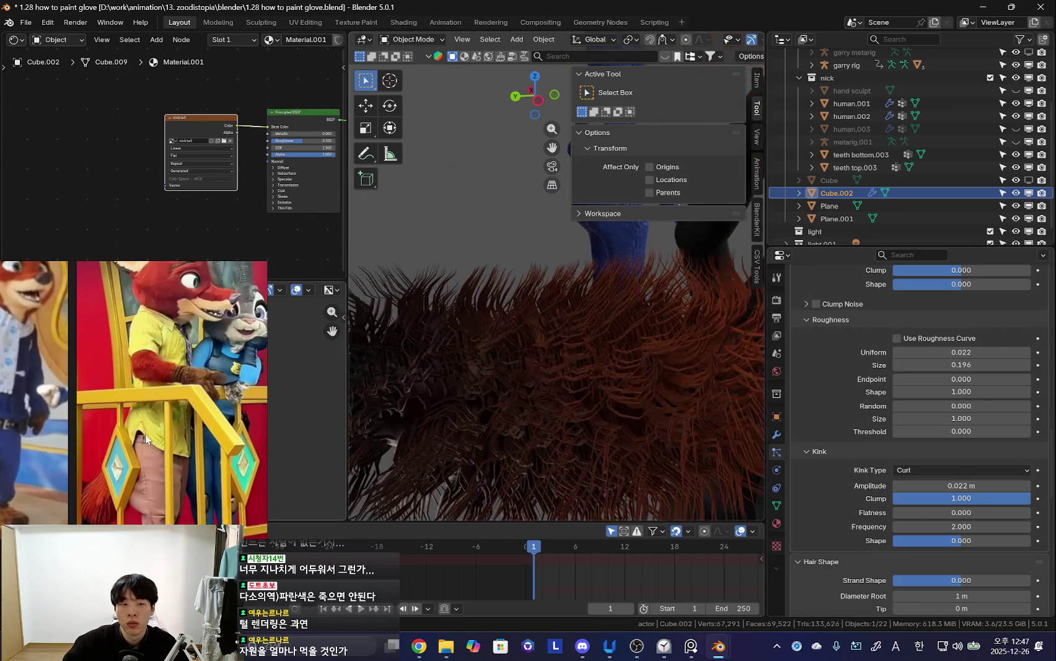
pyautogui.scroll(5, 214, 411)
pyautogui.scroll(-5, 128, 431)
pyautogui.scroll(-3, 129, 454)
pyautogui.scroll(3, 129, 453)
pyautogui.scroll(3, 199, 437)
pyautogui.scroll(2, 199, 437)
pyautogui.scroll(-4, 173, 453)
pyautogui.scroll(3, 154, 472)
pyautogui.scroll(-4, 153, 472)
pyautogui.scroll(1, 154, 472)
pyautogui.scroll(3, 154, 472)
pyautogui.scroll(-3, 143, 495)
pyautogui.scroll(2, 157, 470)
pyautogui.scroll(2, 156, 470)
pyautogui.scroll(2, 156, 471)
pyautogui.scroll(1, 156, 470)
pyautogui.scroll(2, 156, 471)
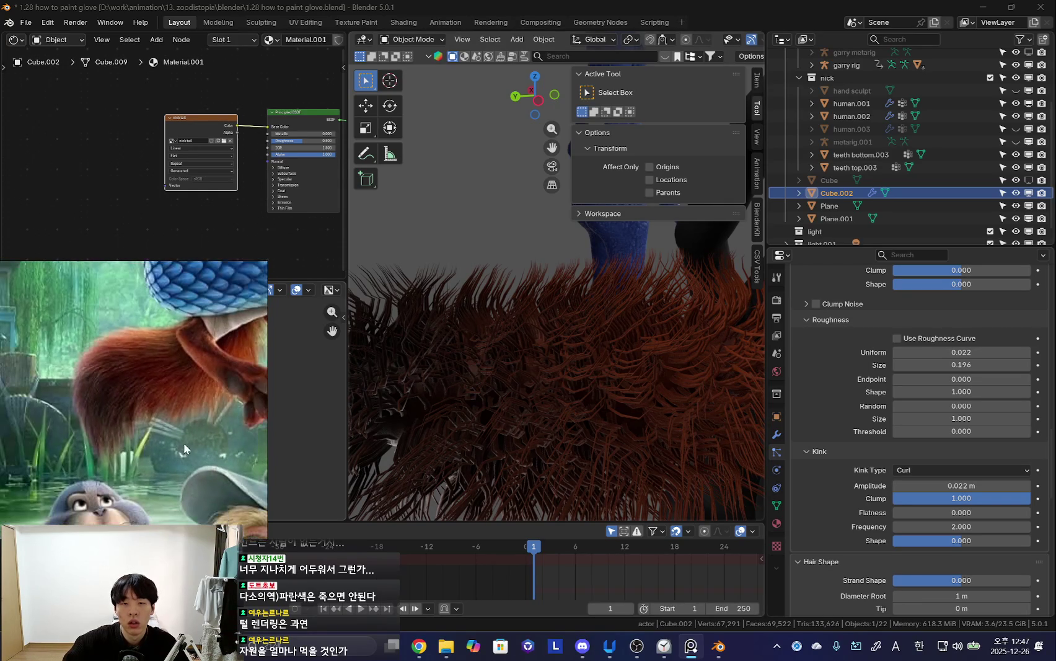
pyautogui.scroll(-3, 535, 347)
pyautogui.moveTo(536, 347); pyautogui.dragTo(588, 451, button='middle')
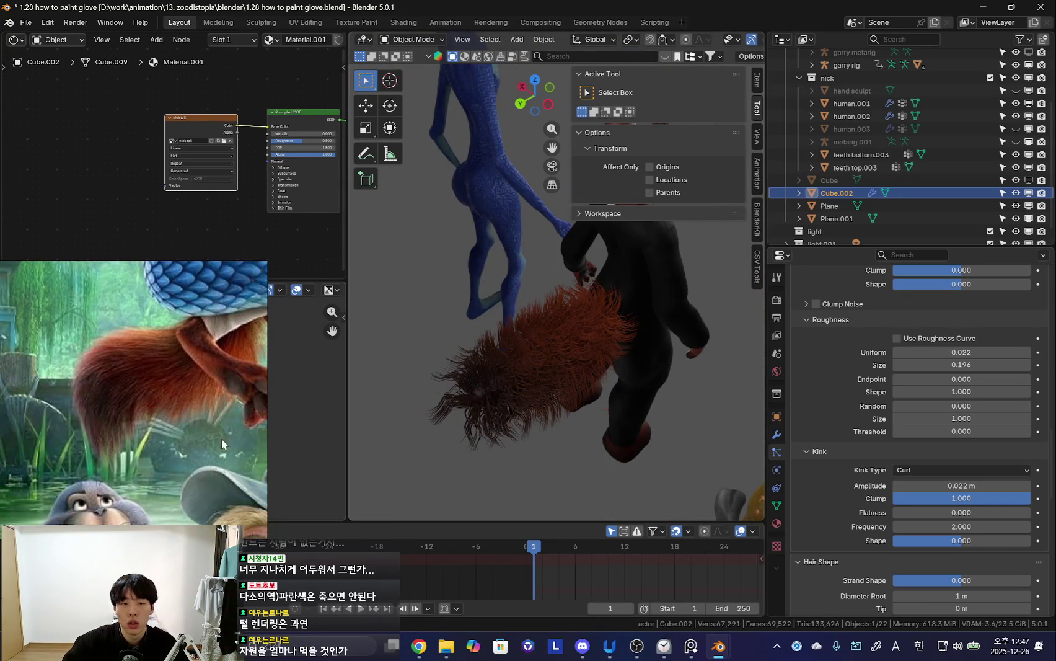
pyautogui.scroll(1, 99, 410)
pyautogui.scroll(3, 563, 400)
pyautogui.scroll(2, 558, 347)
pyautogui.moveTo(570, 340); pyautogui.dragTo(459, 431, button='middle')
pyautogui.scroll(-1, 967, 471)
pyautogui.moveTo(961, 460)
pyautogui.mouseDown()
pyautogui.moveTo(992, 461)
pyautogui.moveTo(969, 460)
pyautogui.mouseUp()
# - Switch the kink type to Radial, then settle on Wave
pyautogui.click(967, 445)
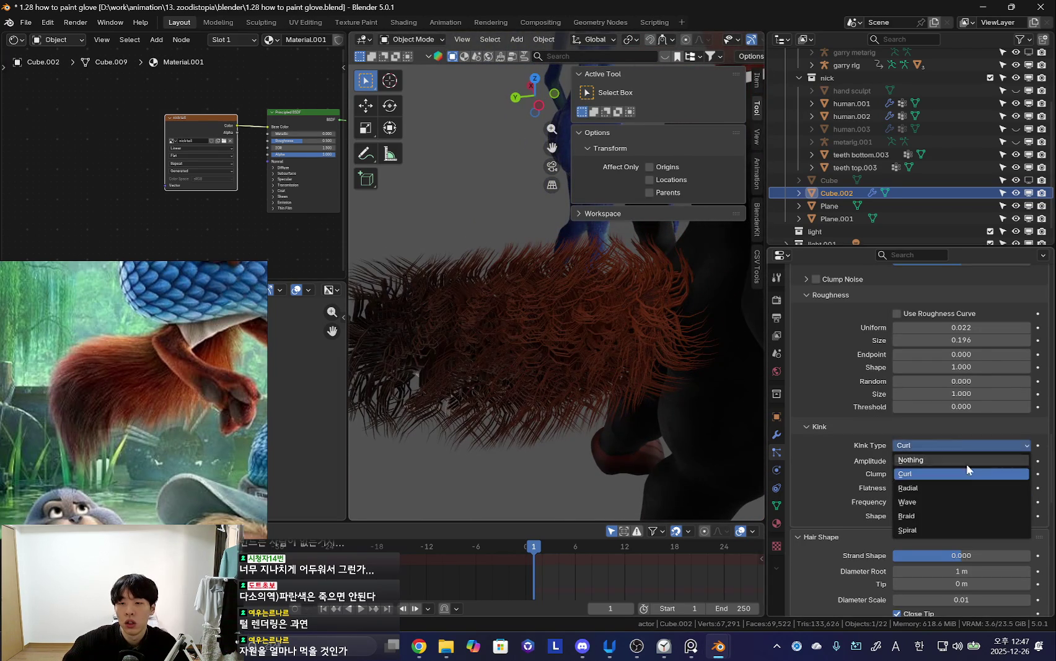
pyautogui.click(908, 488)
pyautogui.moveTo(682, 434); pyautogui.dragTo(599, 391, button='middle')
pyautogui.click(960, 446)
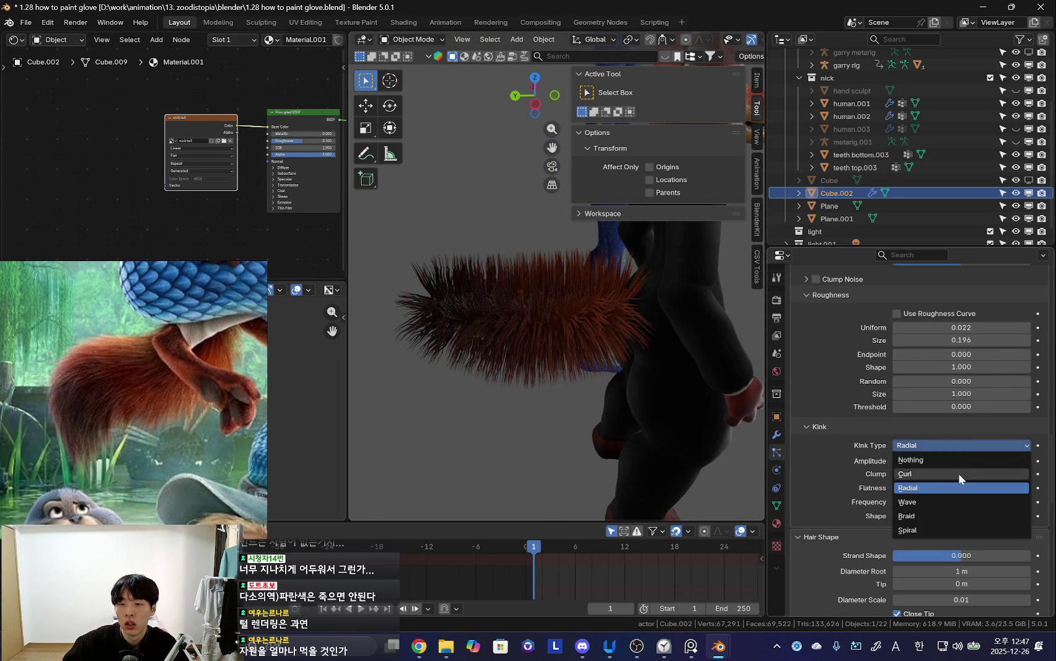
pyautogui.click(938, 502)
pyautogui.moveTo(806, 434); pyautogui.dragTo(688, 382, button='middle')
pyautogui.moveTo(558, 372); pyautogui.dragTo(528, 377, button='middle')
# - Cut the hair emission number from 400 to 200
pyautogui.scroll(8, 988, 423)
pyautogui.scroll(5, 988, 422)
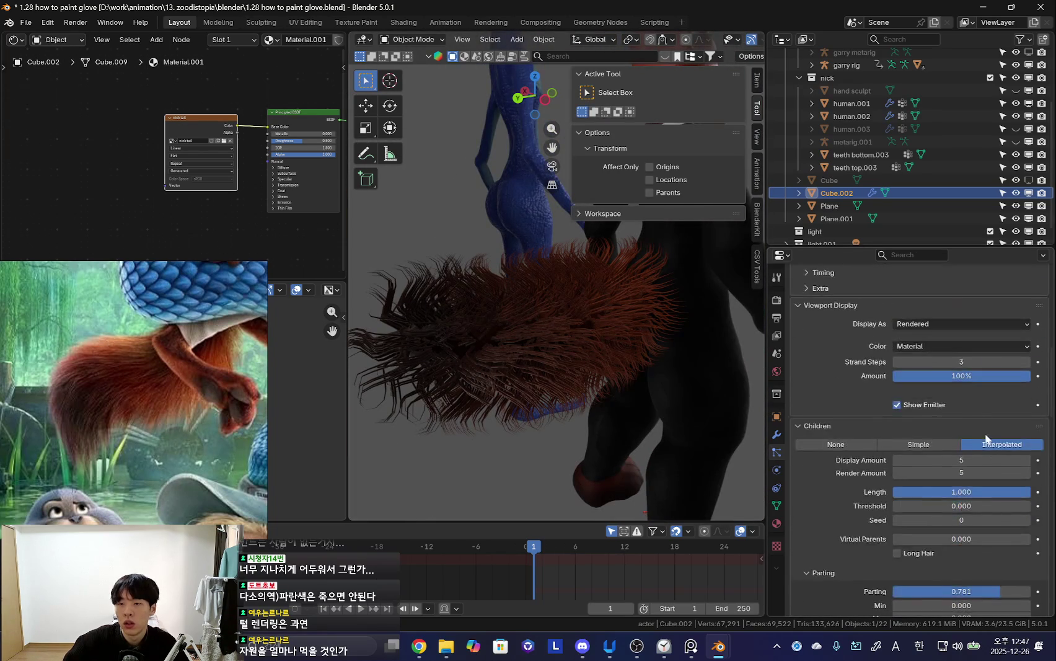
pyautogui.scroll(5, 990, 446)
pyautogui.scroll(5, 976, 418)
pyautogui.scroll(3, 983, 403)
pyautogui.click(984, 403)
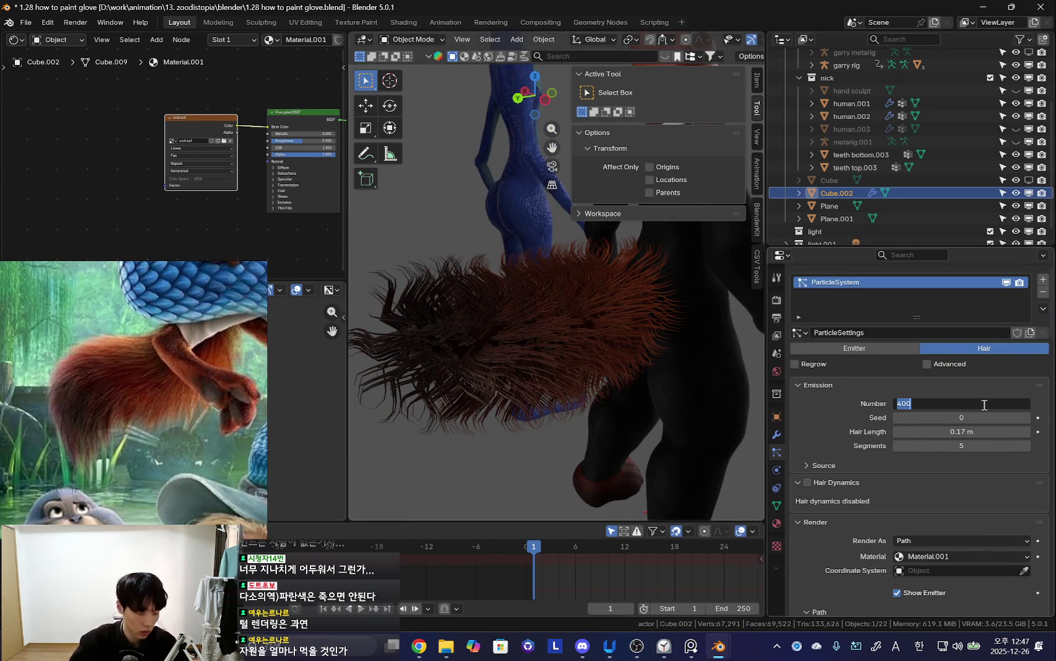
pyautogui.write('00')
pyautogui.press('Return')
# - Set Children to None to turn off child hairs
pyautogui.moveTo(521, 348)
pyautogui.mouseDown(button='middle')
pyautogui.moveTo(636, 352)
pyautogui.moveTo(540, 342)
pyautogui.moveTo(625, 323)
pyautogui.moveTo(598, 365)
pyautogui.moveTo(626, 372)
pyautogui.mouseUp(button='middle')
pyautogui.scroll(-3, 881, 433)
pyautogui.scroll(-6, 856, 453)
pyautogui.scroll(-6, 868, 434)
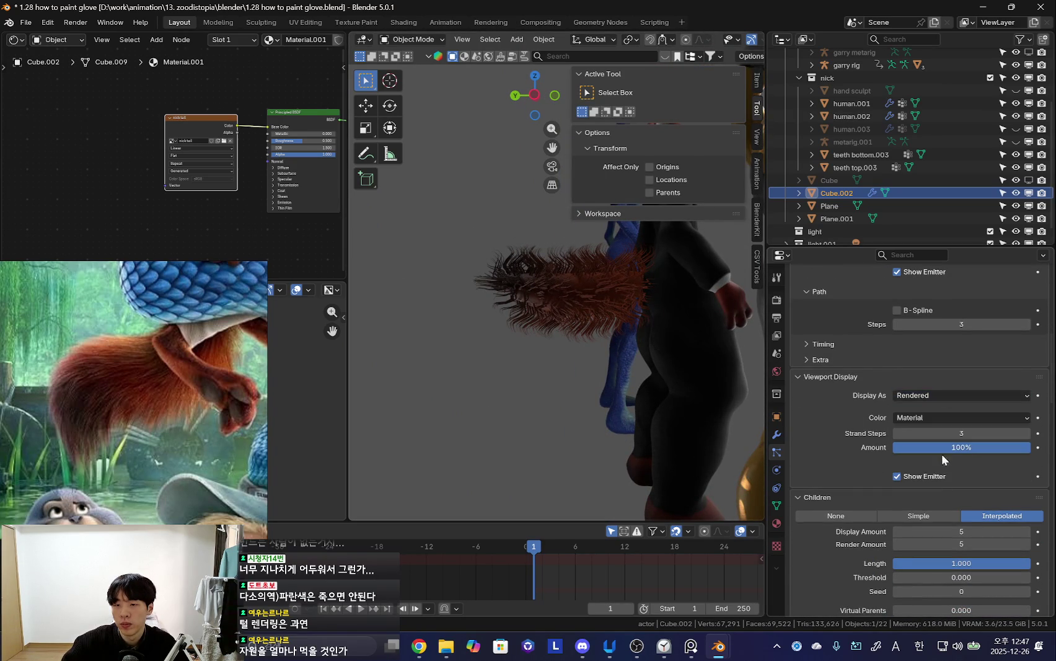
pyautogui.scroll(-5, 930, 446)
pyautogui.click(836, 378)
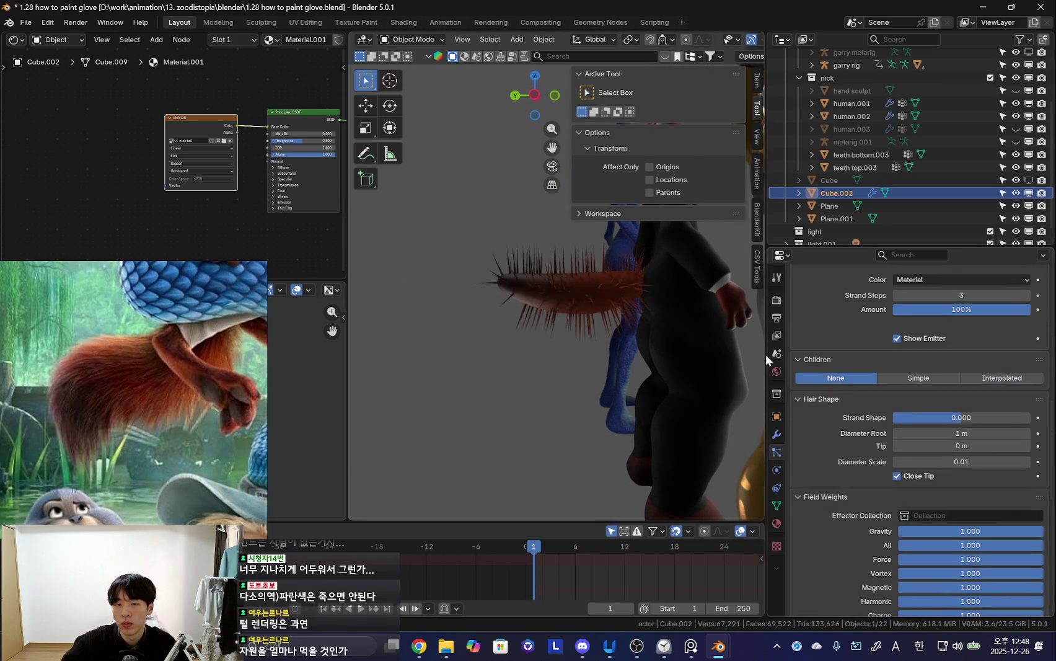
# - Switch the tail's child hairs back to Interpolated with 3 children per strand
pyautogui.scroll(3, 613, 390)
pyautogui.moveTo(612, 384)
pyautogui.mouseDown(button='middle')
pyautogui.moveTo(521, 406)
pyautogui.moveTo(765, 375)
pyautogui.mouseUp(button='middle')
pyautogui.click(1010, 379)
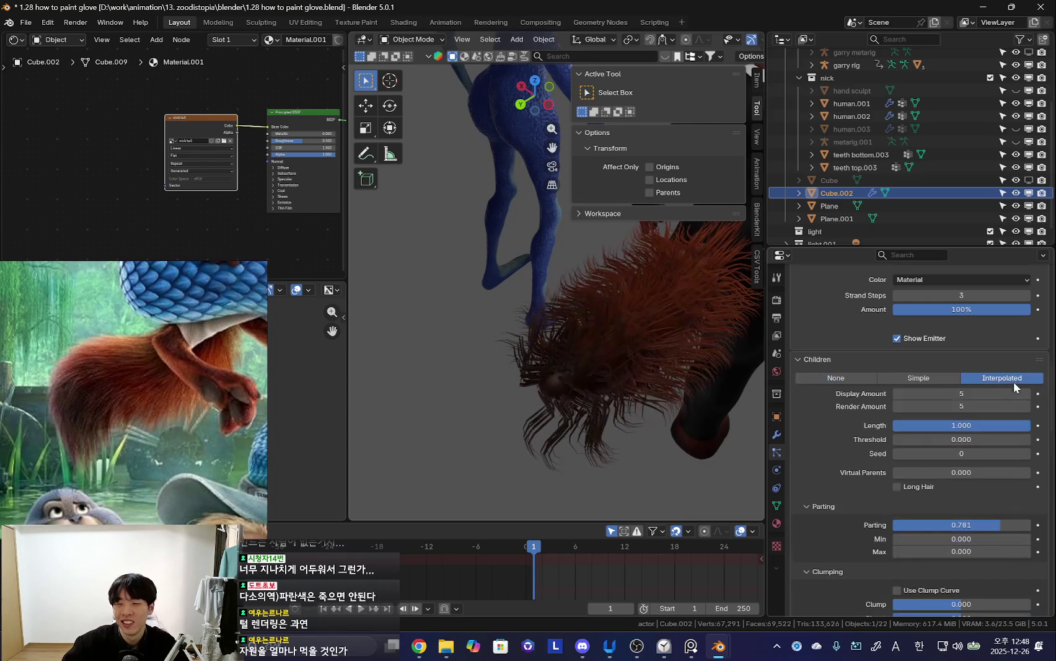
pyautogui.moveTo(895, 394); pyautogui.dragTo(895, 410)
pyautogui.write('3')
pyautogui.press('Return')
# - Orbit and zoom in close to inspect the fox's tail hair
pyautogui.moveTo(608, 394)
pyautogui.mouseDown(button='middle')
pyautogui.moveTo(608, 357)
pyautogui.moveTo(543, 371)
pyautogui.moveTo(587, 389)
pyautogui.moveTo(611, 353)
pyautogui.moveTo(580, 386)
pyautogui.moveTo(528, 405)
pyautogui.moveTo(551, 397)
pyautogui.mouseUp(button='middle')
pyautogui.scroll(-2, 580, 387)
pyautogui.scroll(-3, 528, 406)
pyautogui.scroll(-1, 845, 466)
pyautogui.scroll(-9, 844, 466)
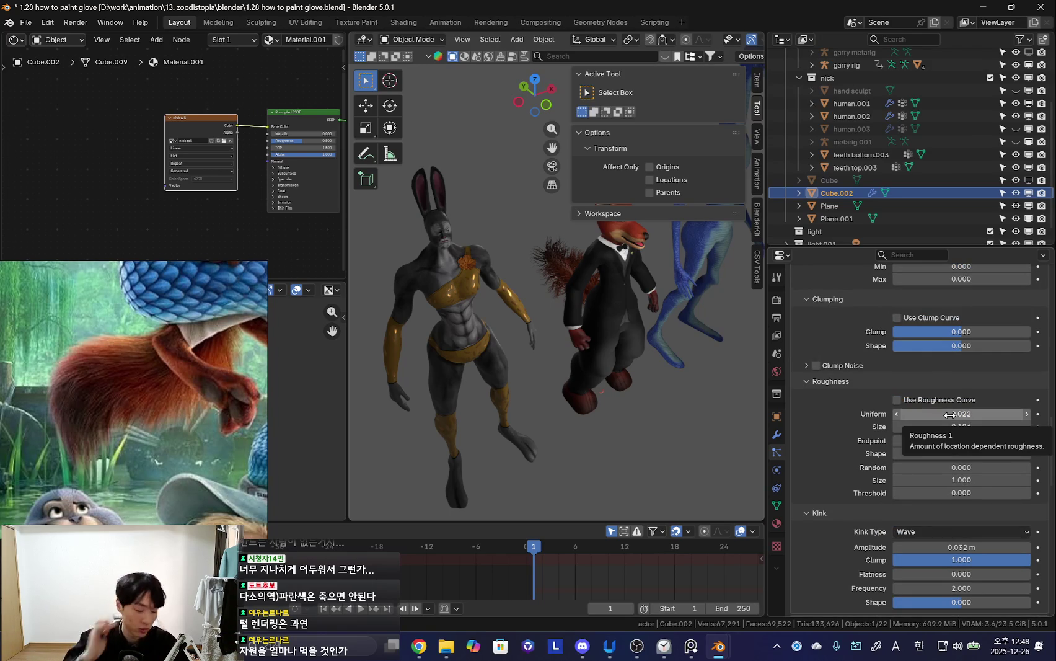
pyautogui.scroll(-3, 866, 498)
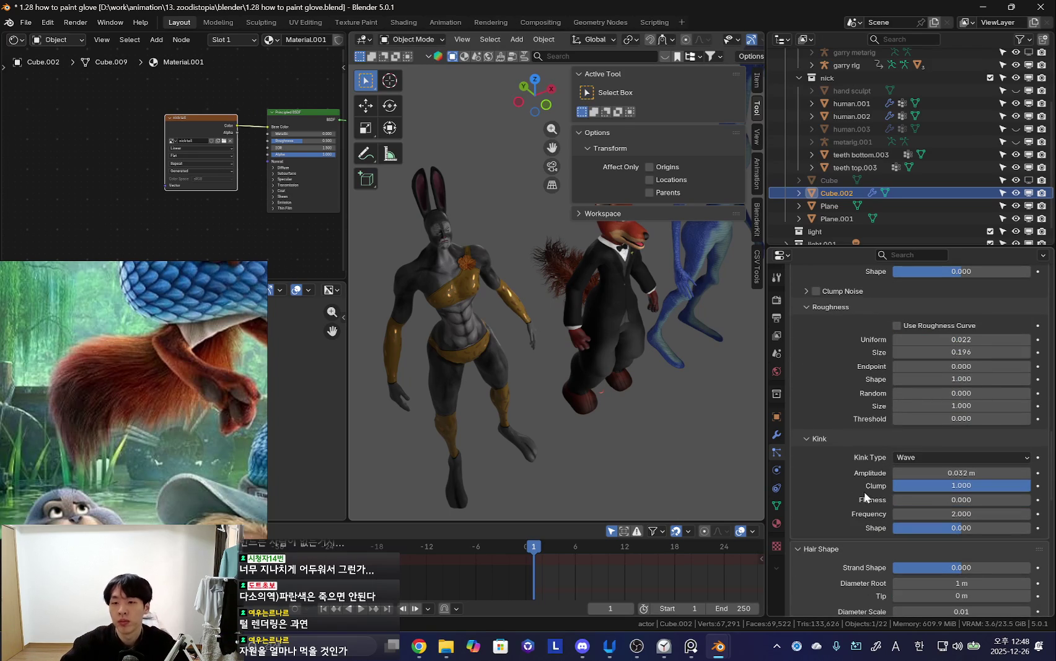
pyautogui.moveTo(626, 360); pyautogui.dragTo(599, 355, button='middle')
pyautogui.scroll(4, 969, 410)
pyautogui.scroll(3, 968, 410)
# - Lengthen the tail's hair strands to a Hair Length of 0.227 m
pyautogui.moveTo(712, 349)
pyautogui.mouseDown(button='middle')
pyautogui.moveTo(528, 420)
pyautogui.moveTo(713, 390)
pyautogui.mouseUp(button='middle')
pyautogui.scroll(5, 939, 374)
pyautogui.scroll(5, 939, 374)
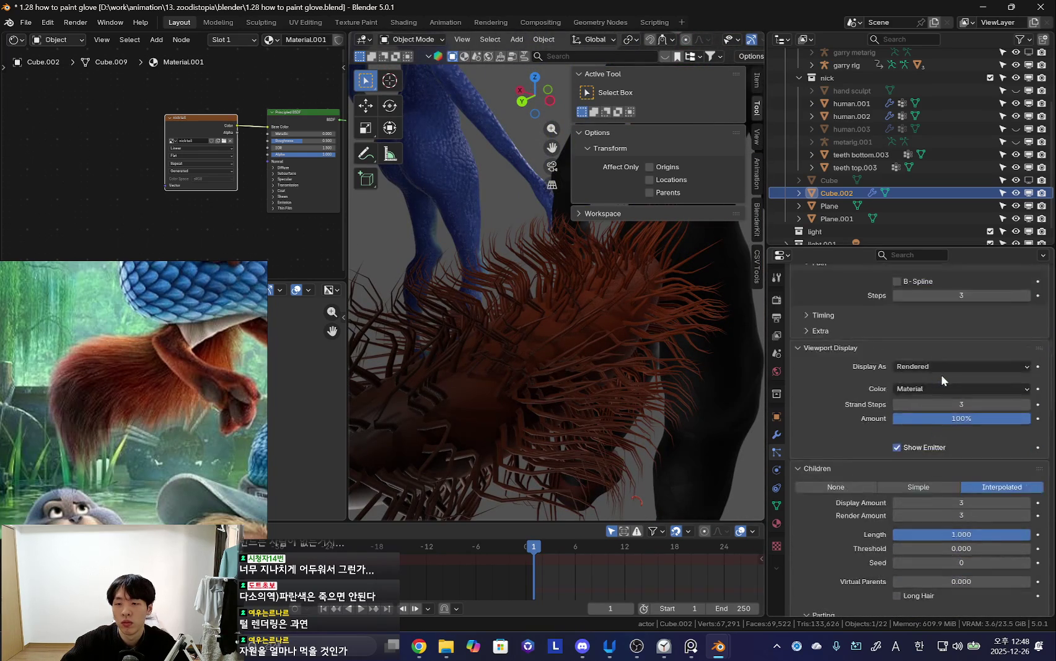
pyautogui.scroll(6, 939, 374)
pyautogui.scroll(5, 942, 364)
pyautogui.moveTo(980, 378); pyautogui.dragTo(1016, 378)
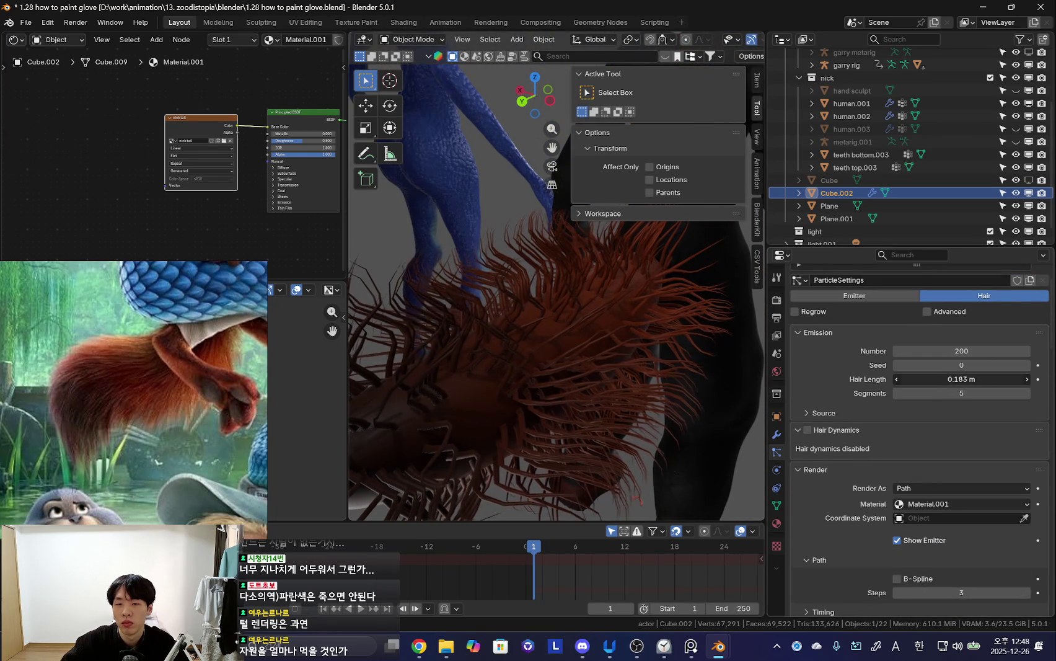
pyautogui.moveTo(620, 384)
pyautogui.mouseDown(button='middle')
pyautogui.moveTo(567, 374)
pyautogui.moveTo(574, 343)
pyautogui.mouseUp(button='middle')
pyautogui.hotkey('ctrl', 'Tab')
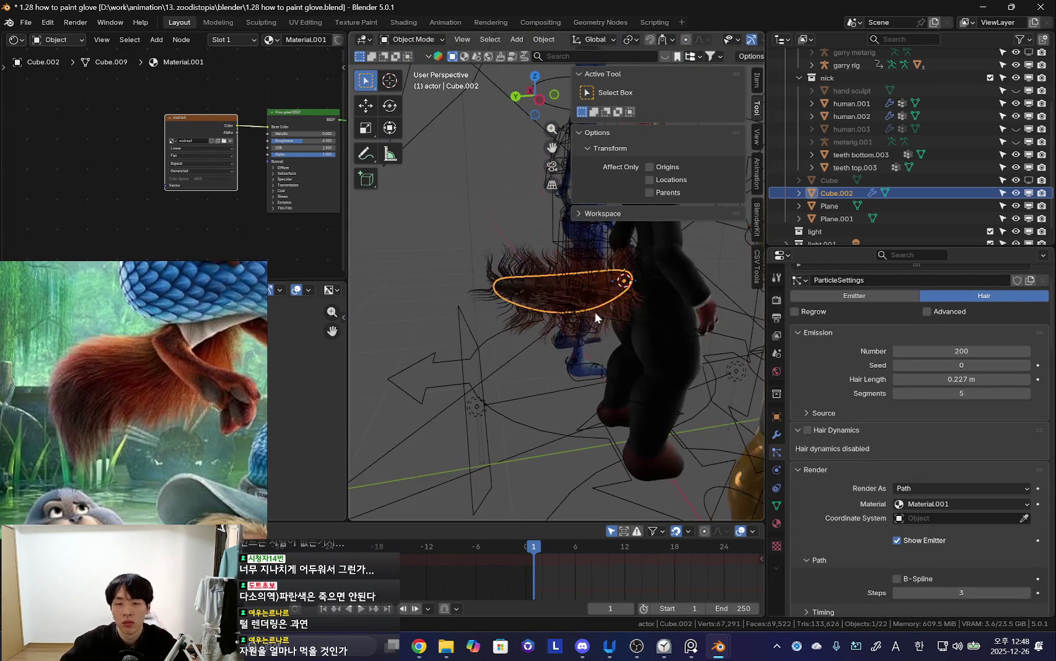
# - Enter Particle Edit on the tail, show child strands, and set the comb radius to 189 px
pyautogui.hotkey('ctrl', 'Tab')
pyautogui.click(515, 360)
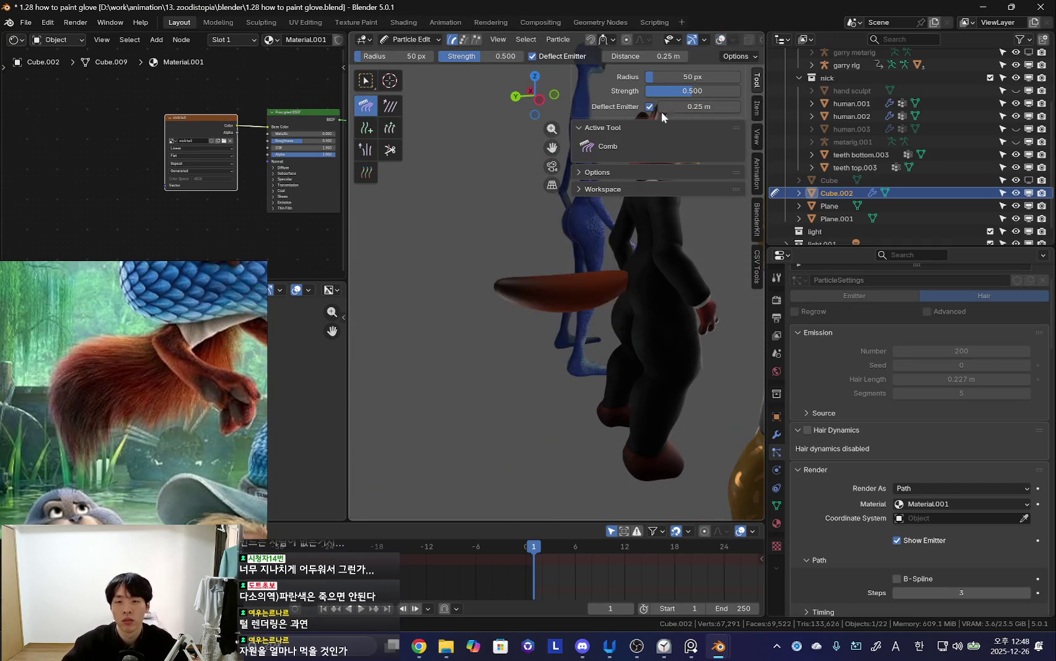
pyautogui.click(736, 56)
pyautogui.click(733, 227)
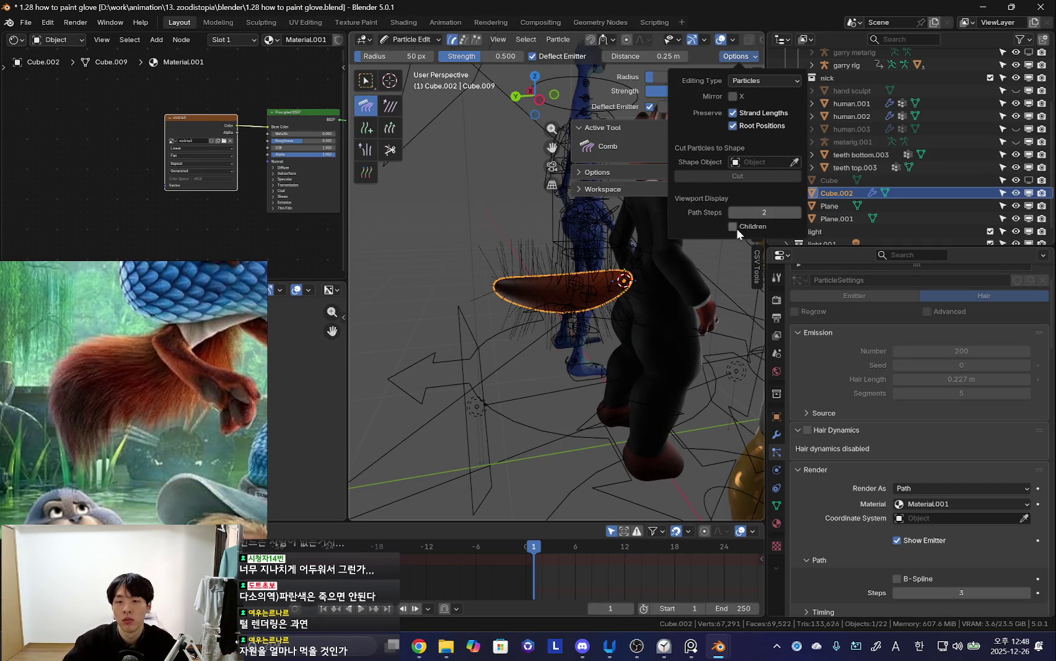
pyautogui.press('f')
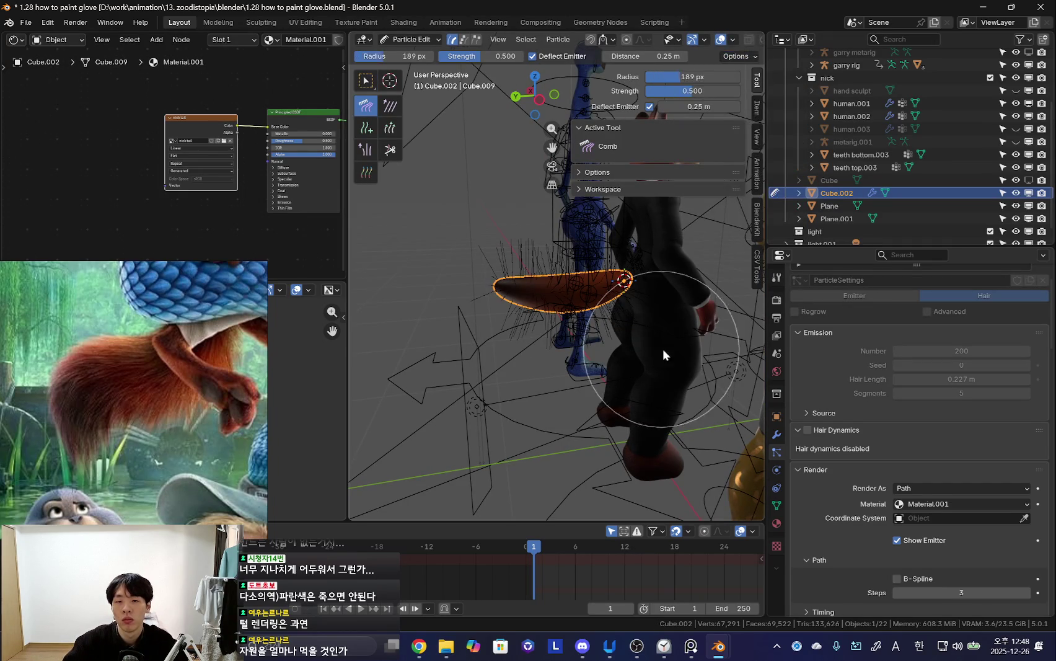
pyautogui.click(525, 296)
# - Orbit above the tail and re-toggle child strand display in the particle edit options
pyautogui.moveTo(525, 296); pyautogui.dragTo(540, 296, button='middle')
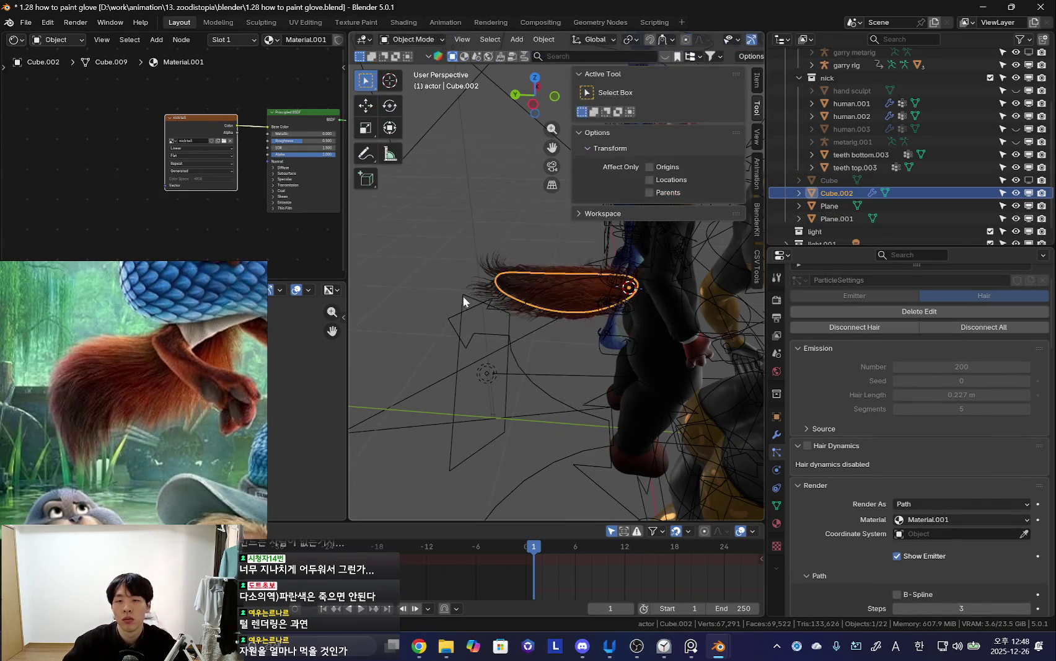
pyautogui.hotkey('ctrl', 'Tab')
pyautogui.press('Escape')
pyautogui.moveTo(474, 348)
pyautogui.mouseDown(button='middle')
pyautogui.moveTo(580, 306)
pyautogui.moveTo(547, 342)
pyautogui.moveTo(555, 271)
pyautogui.moveTo(592, 263)
pyautogui.moveTo(550, 328)
pyautogui.moveTo(432, 336)
pyautogui.mouseUp(button='middle')
pyautogui.click(737, 57)
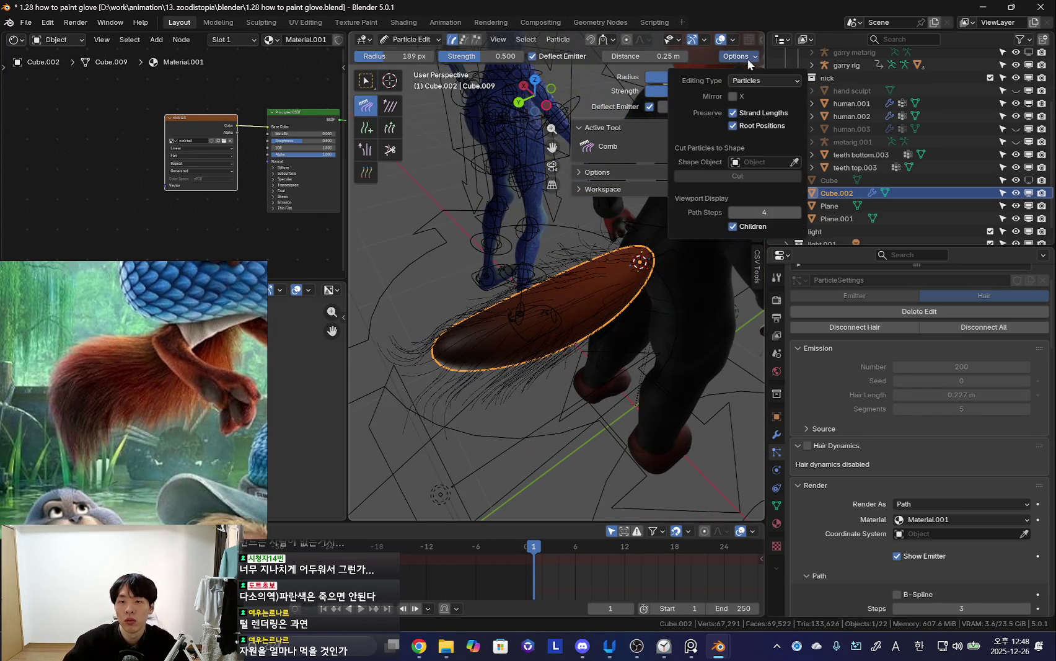
pyautogui.click(733, 226)
pyautogui.scroll(-2, 484, 42)
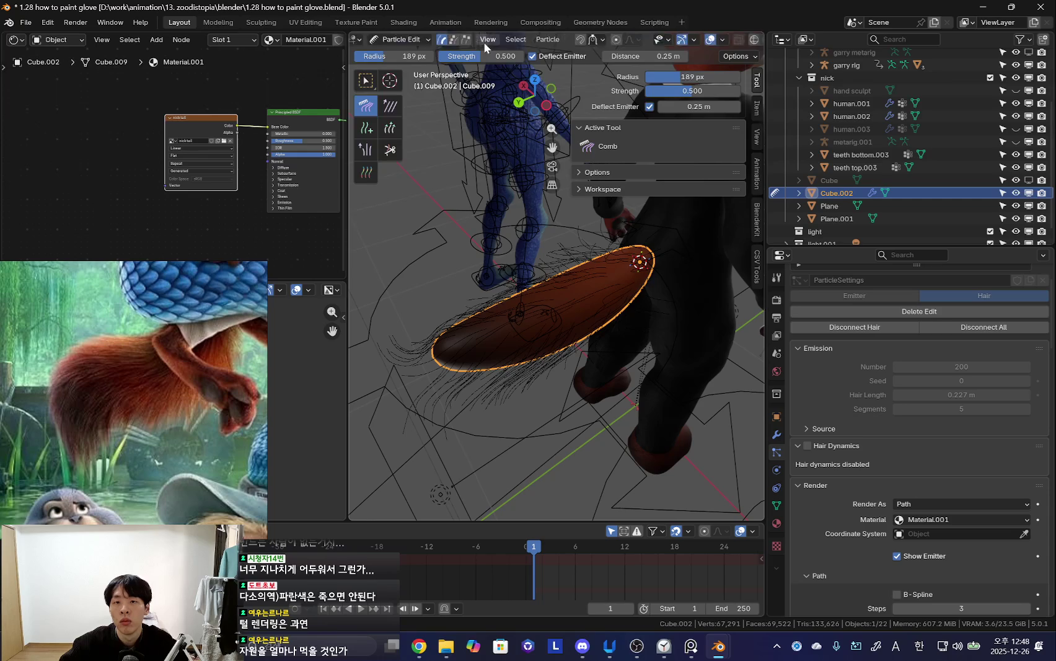
pyautogui.click(472, 39)
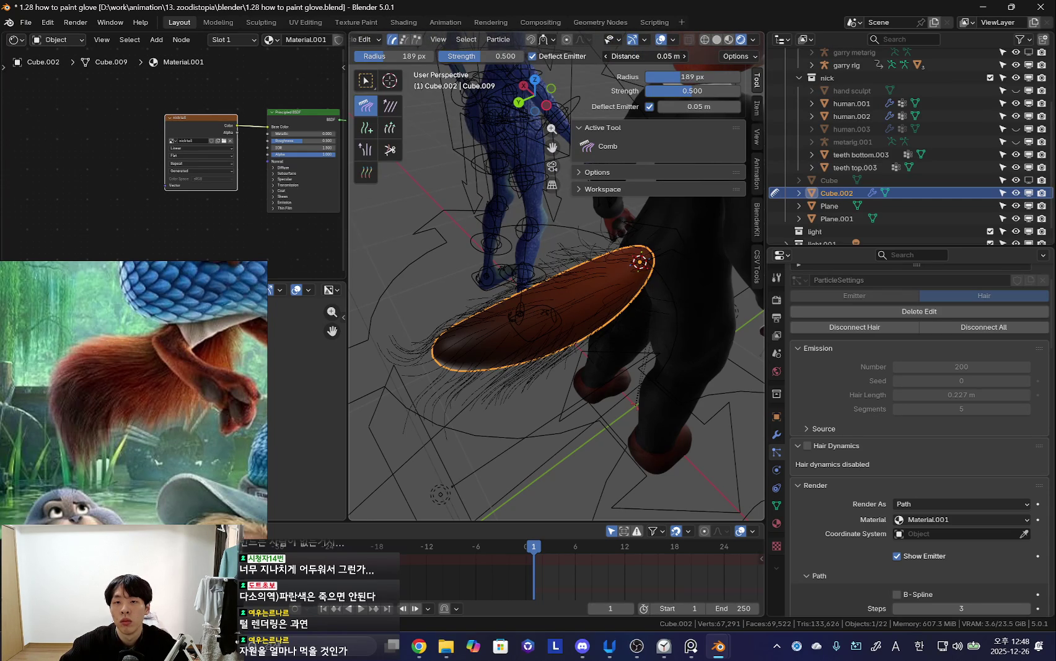
# - Set displayed path steps to 2 and widen the 3D view over the node editor
pyautogui.click(736, 56)
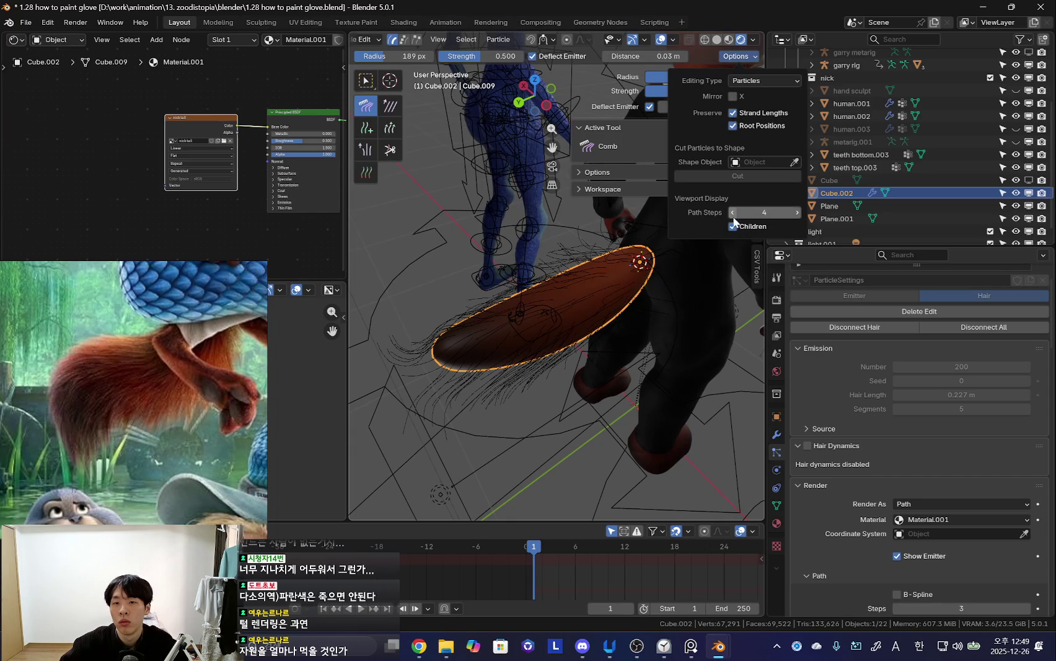
pyautogui.click(798, 212)
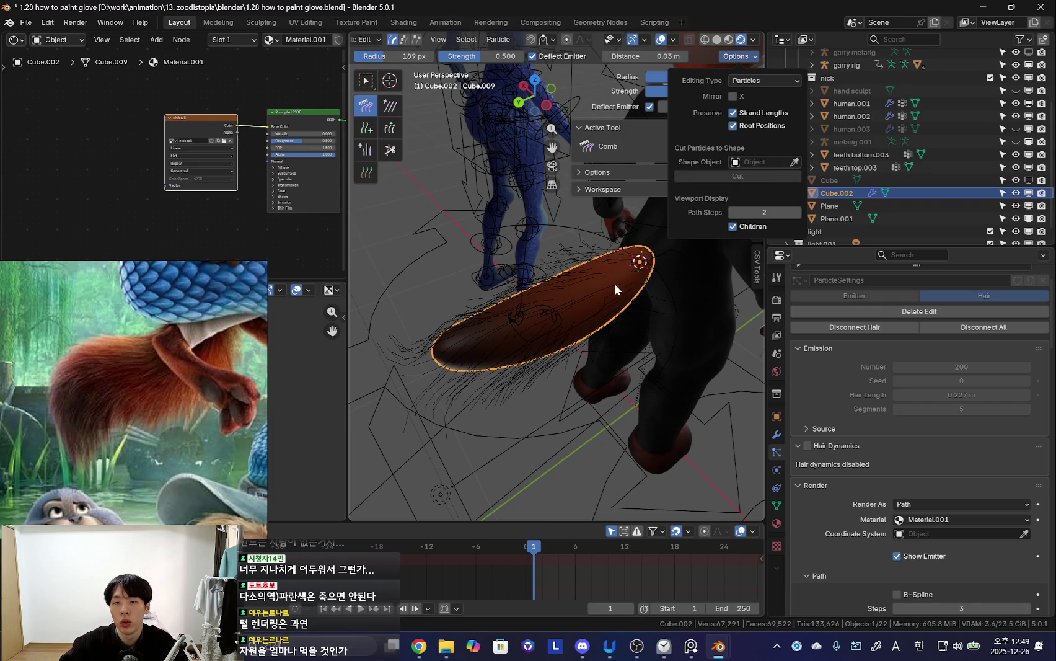
pyautogui.moveTo(535, 296)
pyautogui.mouseDown(button='middle')
pyautogui.moveTo(570, 315)
pyautogui.moveTo(541, 310)
pyautogui.mouseUp(button='middle')
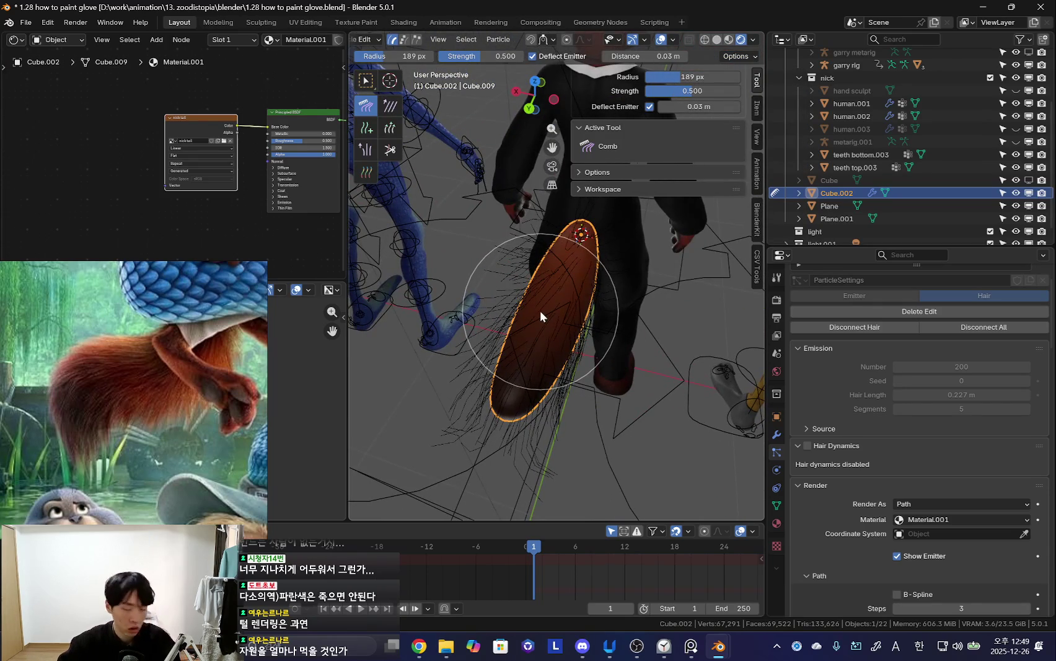
pyautogui.moveTo(540, 310)
pyautogui.mouseDown(button='middle')
pyautogui.moveTo(551, 301)
pyautogui.moveTo(581, 312)
pyautogui.moveTo(549, 269)
pyautogui.mouseUp(button='middle')
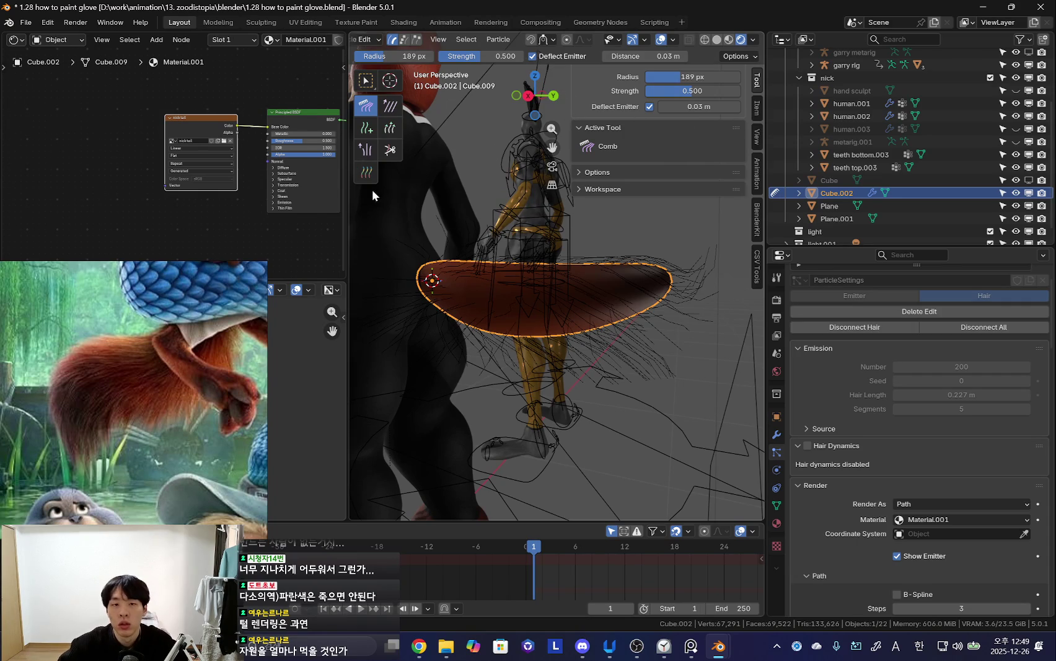
pyautogui.moveTo(349, 194); pyautogui.dragTo(272, 194)
pyautogui.scroll(3, 887, 359)
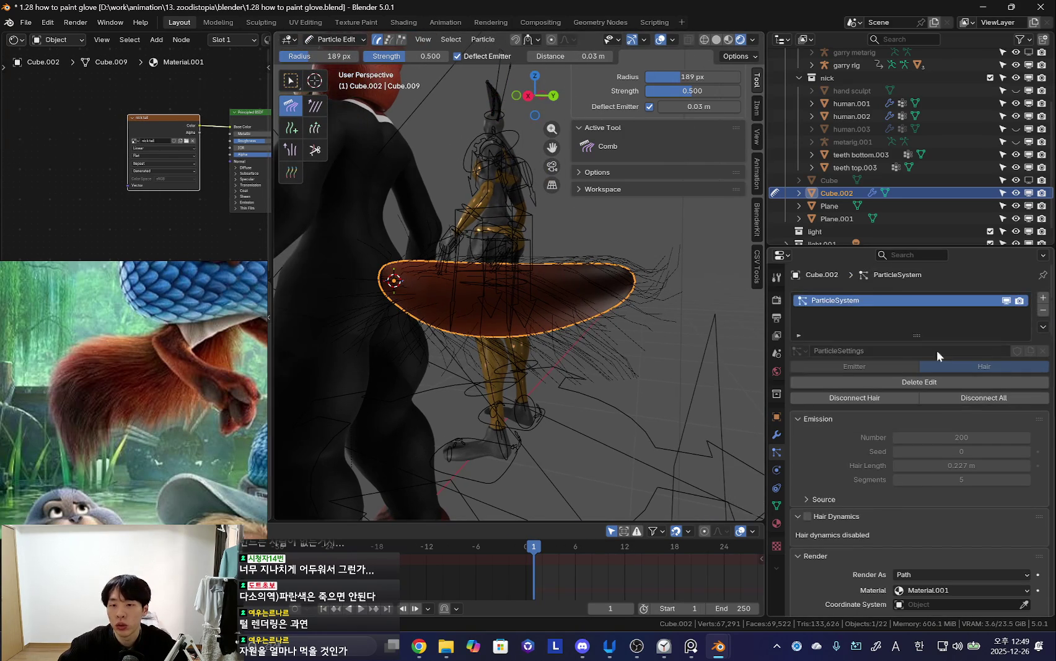
# - Switch the tail to Object Mode and back into Particle Edit, viewing it from behind
pyautogui.hotkey('ctrl', 'Tab')
pyautogui.click(450, 275)
pyautogui.scroll(2, 475, 310)
pyautogui.hotkey('ctrl', 'Tab')
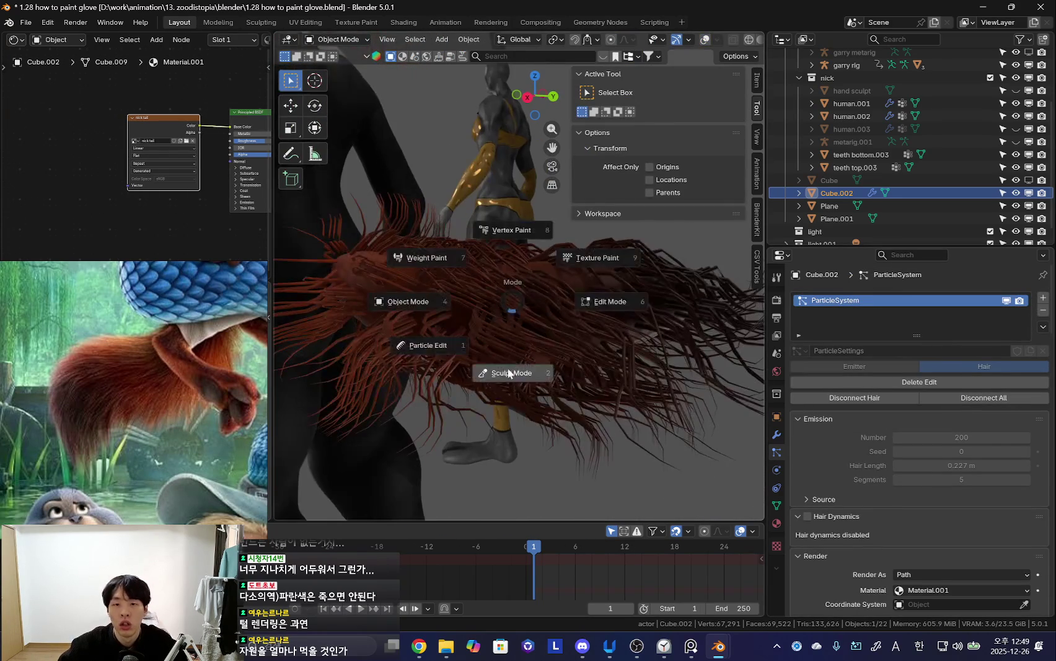
pyautogui.click(432, 347)
pyautogui.moveTo(438, 359); pyautogui.dragTo(526, 318, button='middle')
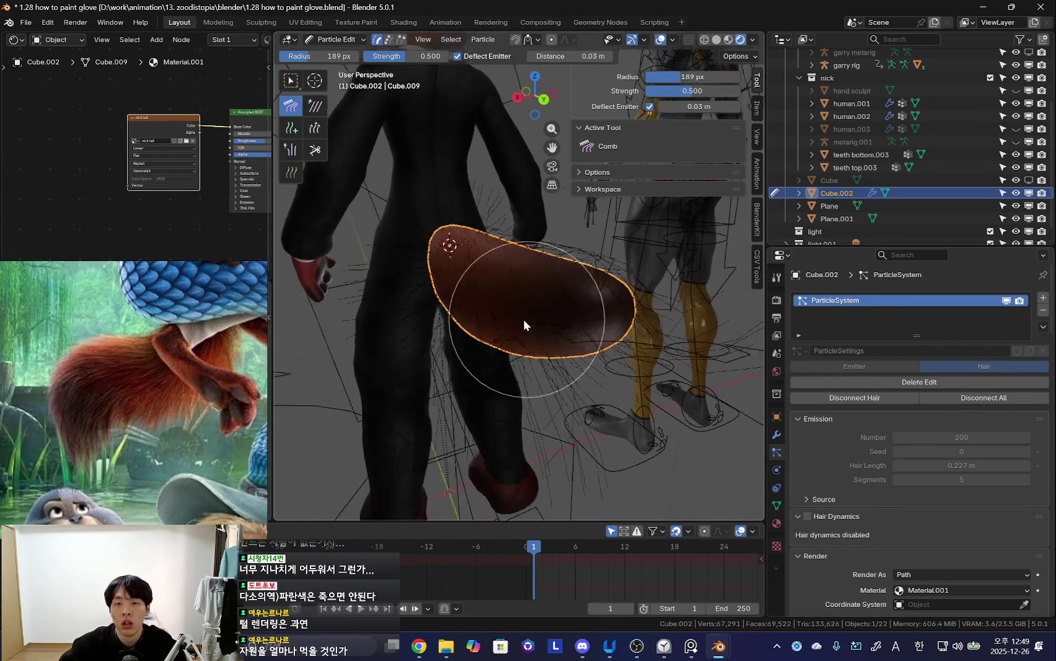
# - Review the options, shading, overlay, gizmo and visibility popovers, then return to Object Mode and the browser
pyautogui.click(744, 56)
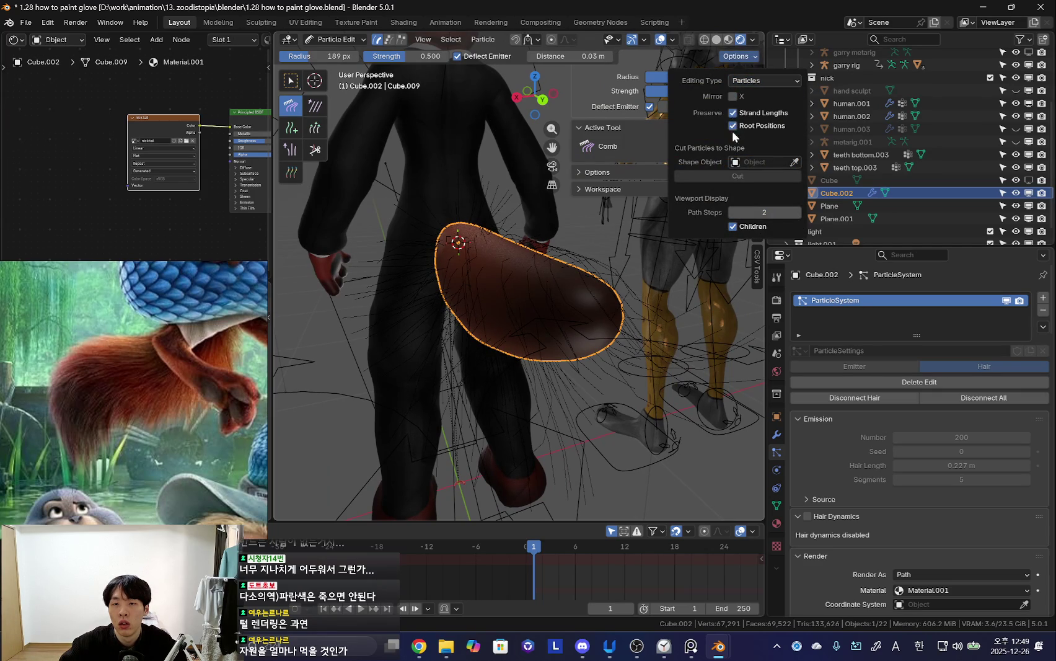
pyautogui.click(754, 41)
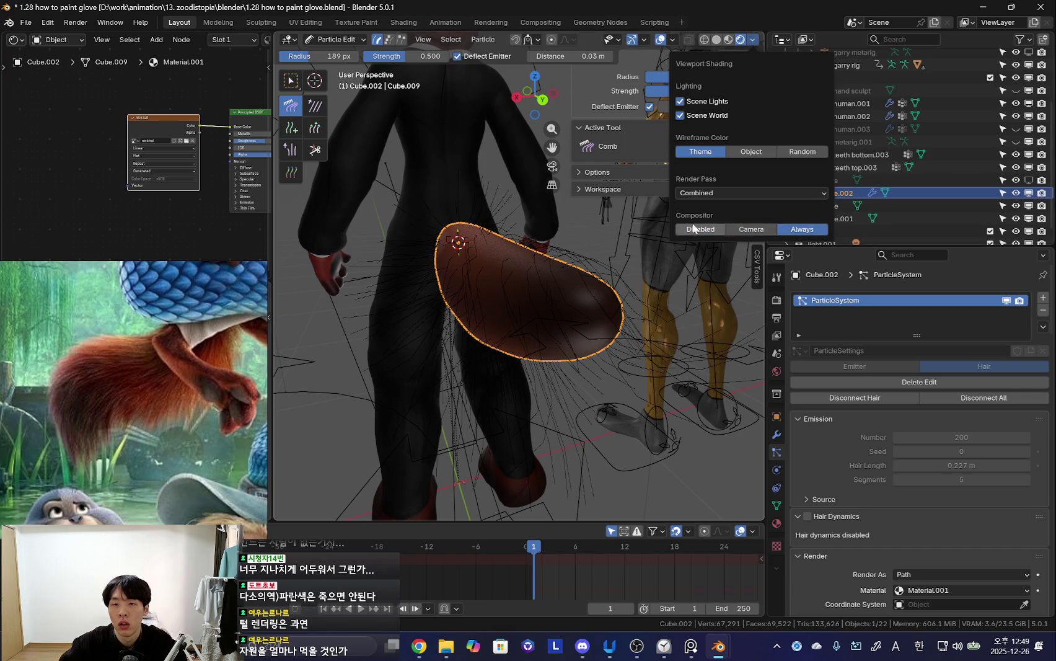
pyautogui.click(673, 40)
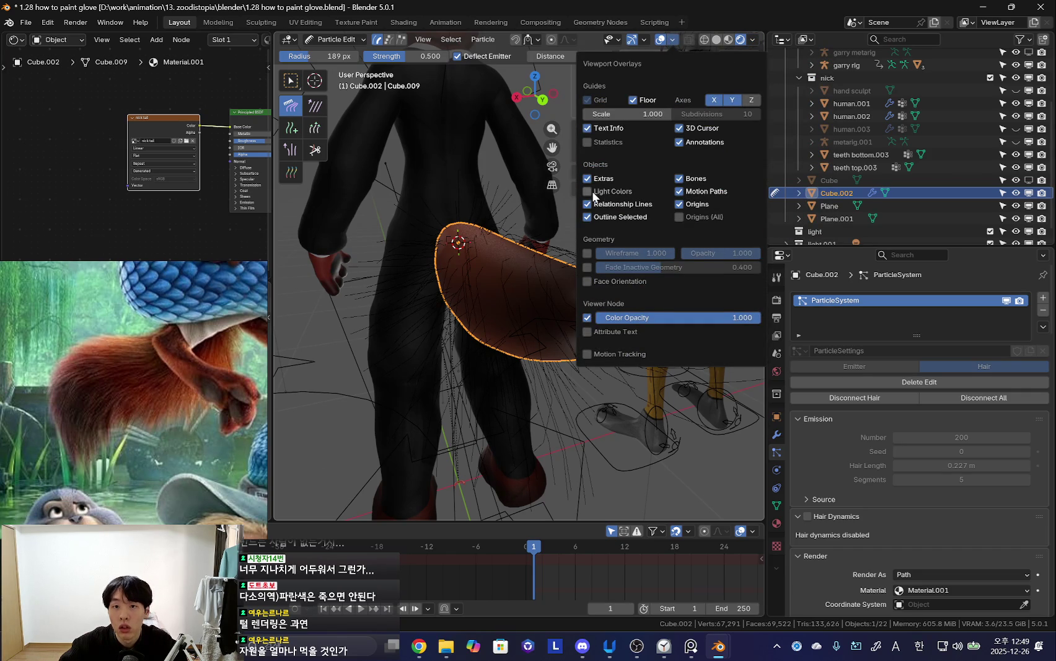
pyautogui.click(646, 40)
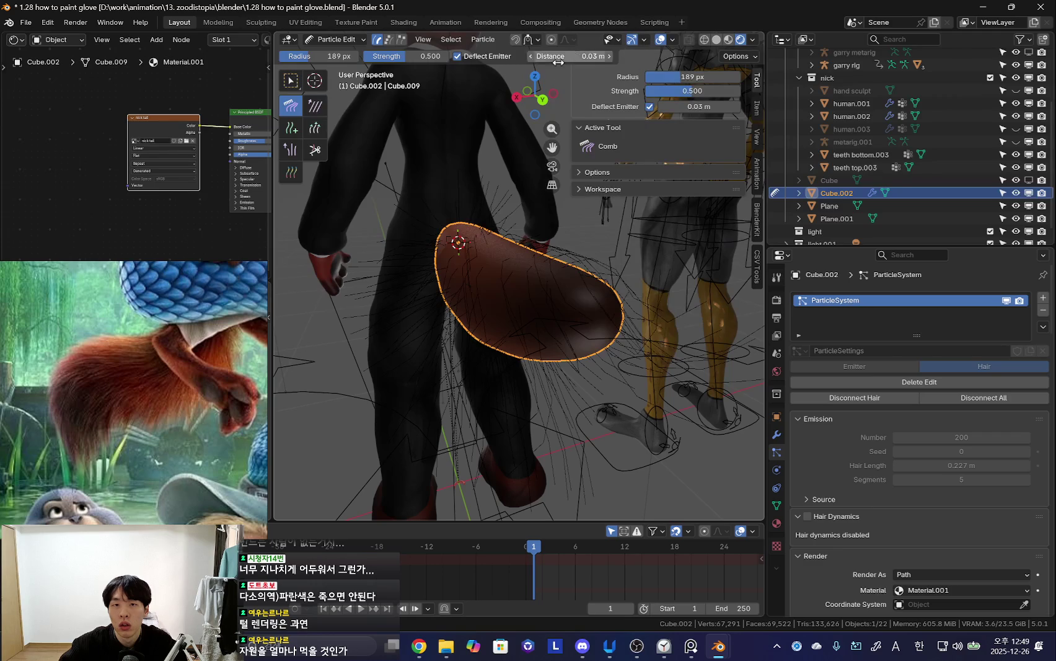
pyautogui.click(619, 41)
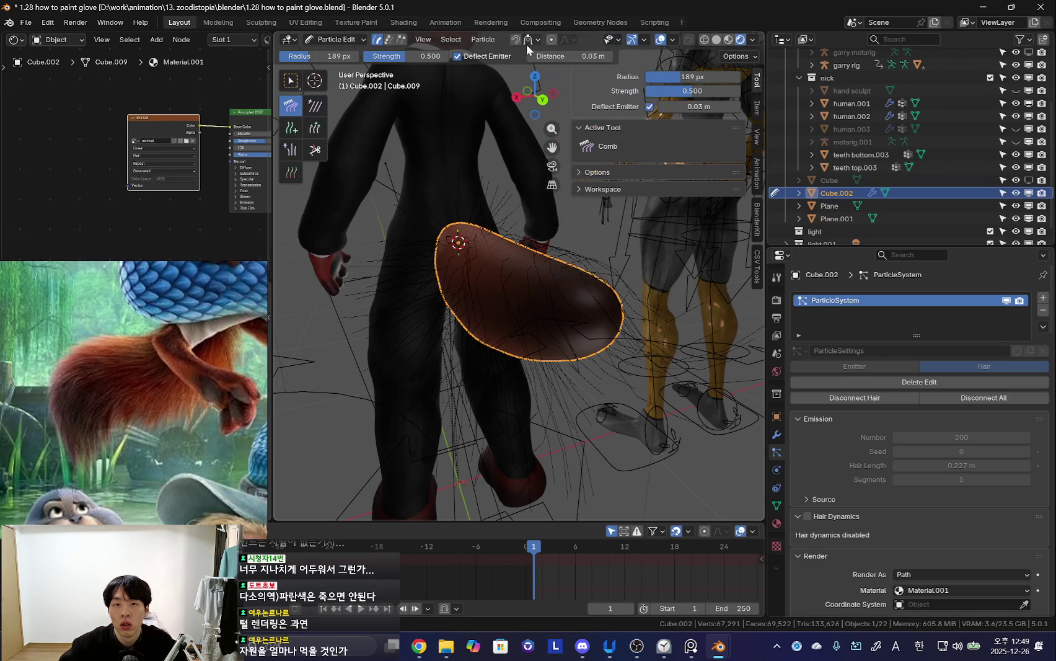
pyautogui.moveTo(447, 155)
pyautogui.mouseDown(button='middle')
pyautogui.moveTo(428, 150)
pyautogui.moveTo(502, 200)
pyautogui.mouseUp(button='middle')
pyautogui.hotkey('ctrl', 'Tab')
pyautogui.hotkey('alt', 'Tab')
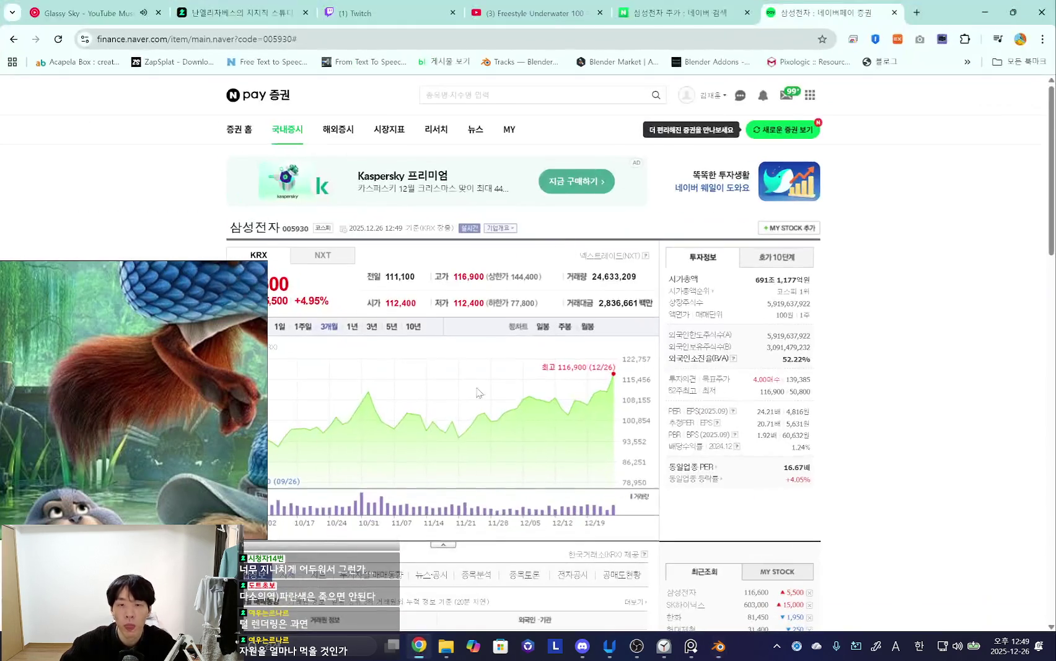
# - Search Google for 'blender 5.0 show particle' in a new tab
pyautogui.click(916, 14)
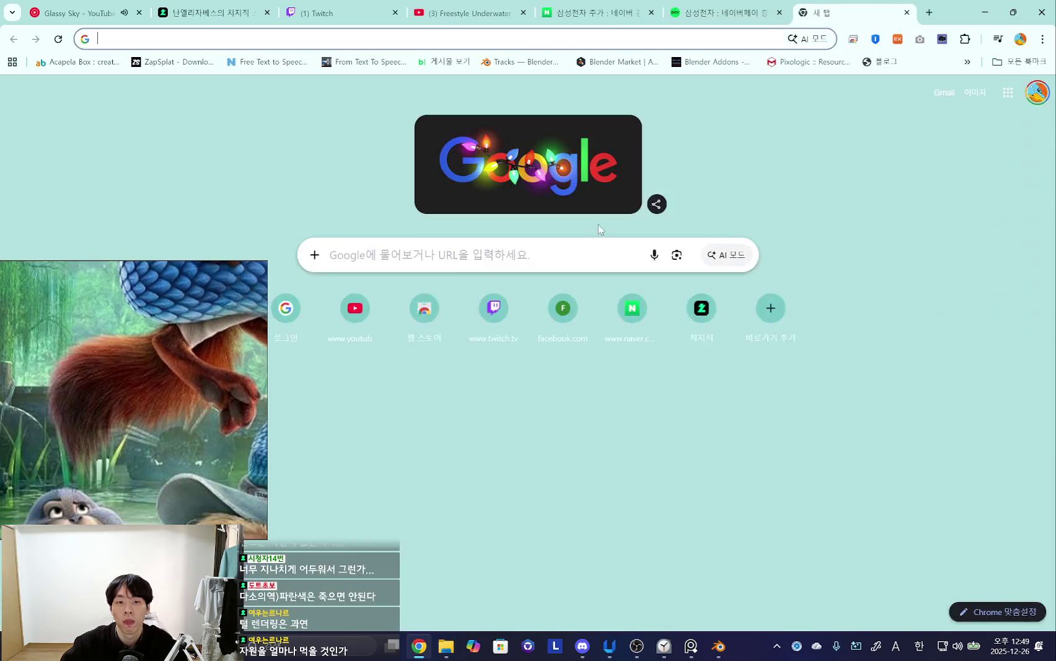
pyautogui.click(459, 257)
pyautogui.write('ㅠㅣ둥')
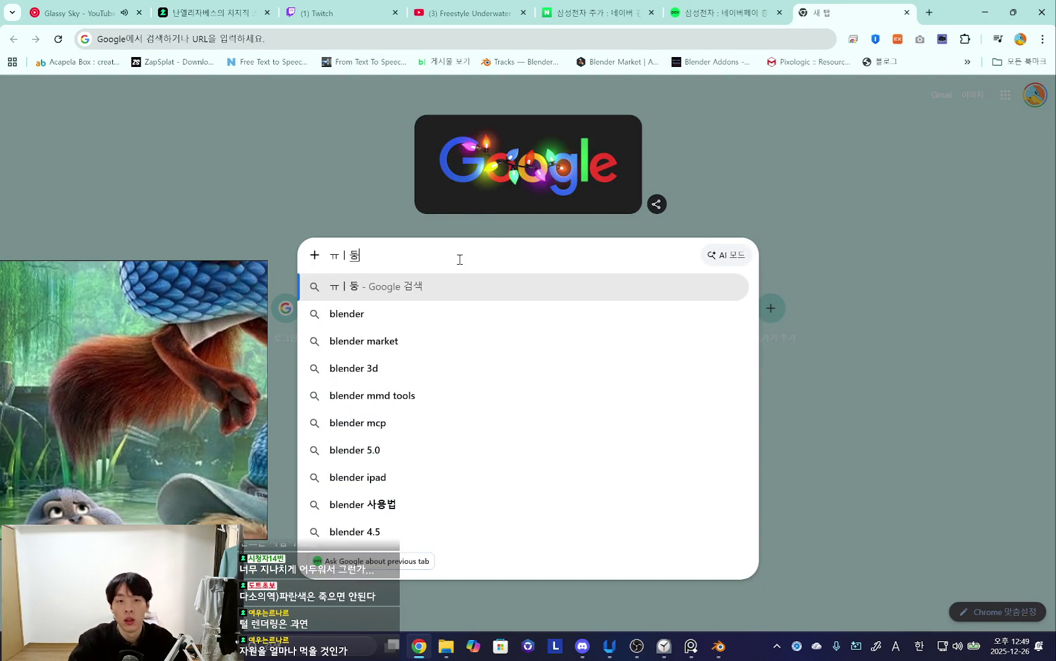
pyautogui.press('BackSpace')
pyautogui.press('BackSpace')
pyautogui.press('BackSpace')
pyautogui.write('blender 5.0 show parti')
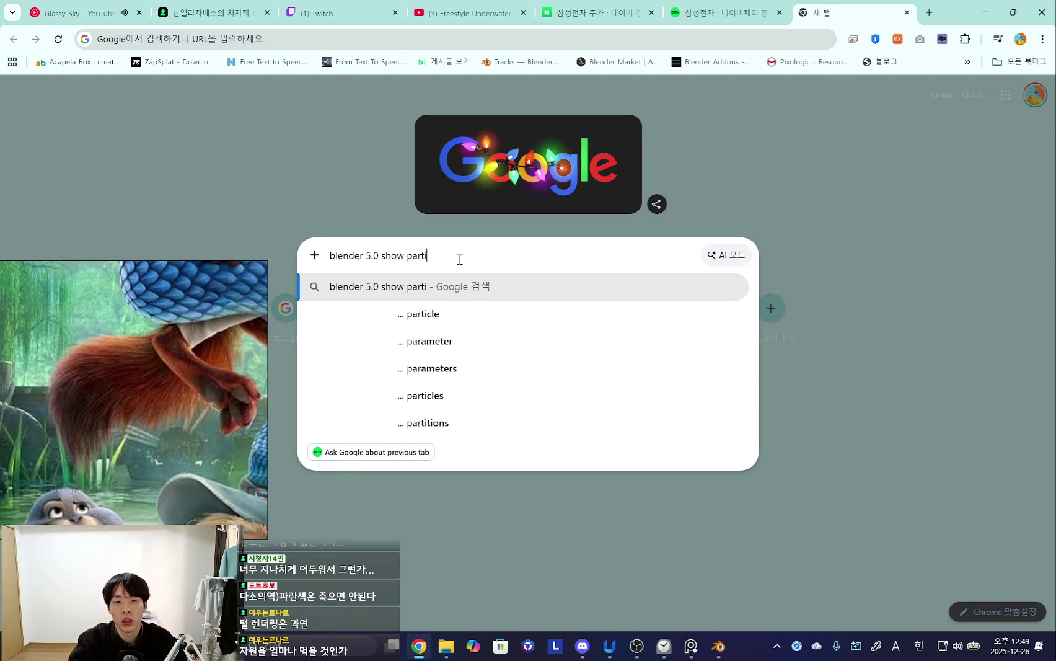
pyautogui.write('cle')
pyautogui.press('Return')
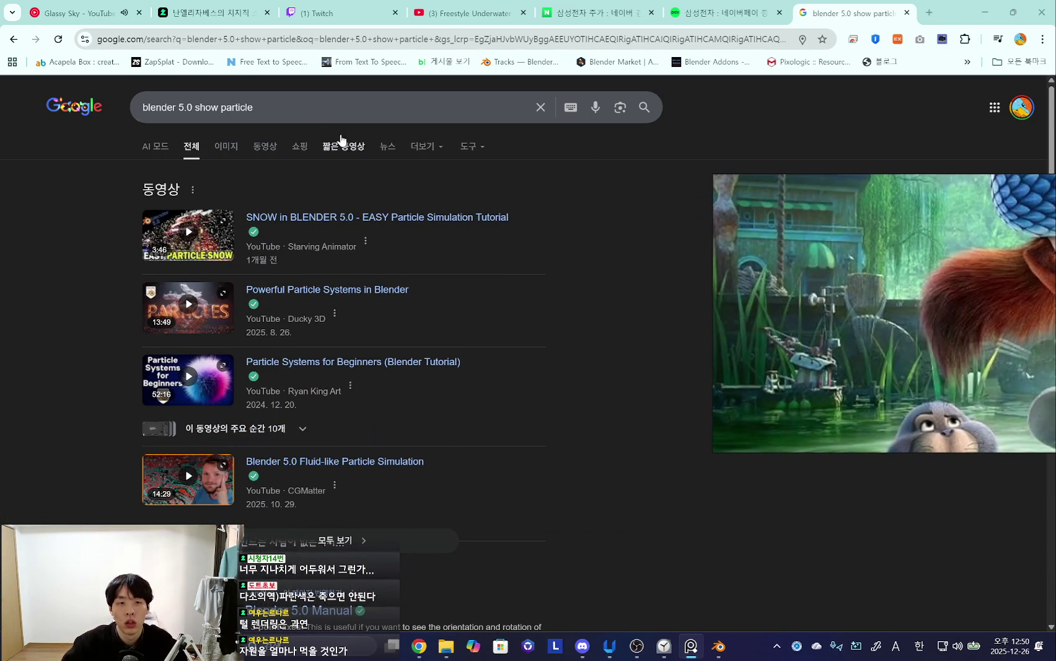
# - Scroll the results and open the Stack Exchange question about Children missing in Particle Edit
pyautogui.scroll(-2, 498, 360)
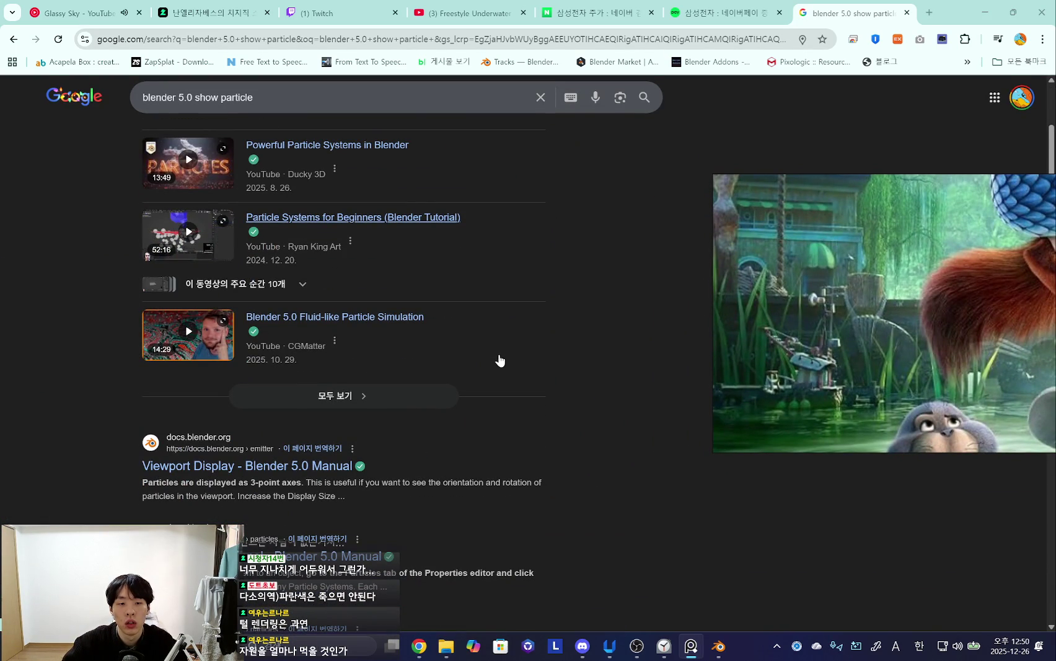
pyautogui.moveTo(169, 482); pyautogui.dragTo(197, 487)
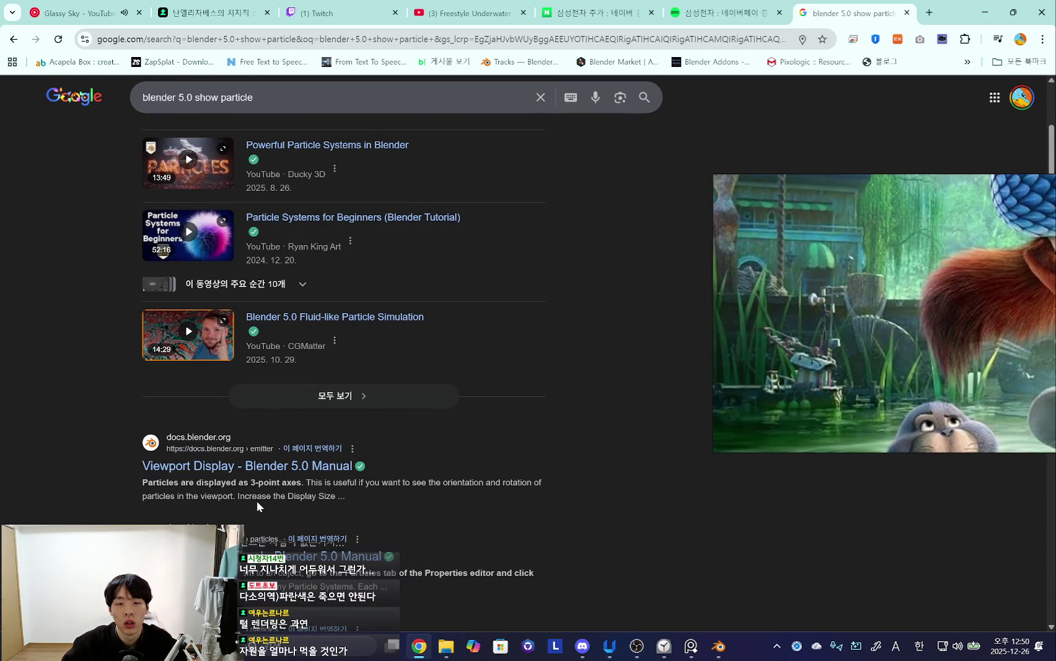
pyautogui.scroll(-2, 251, 500)
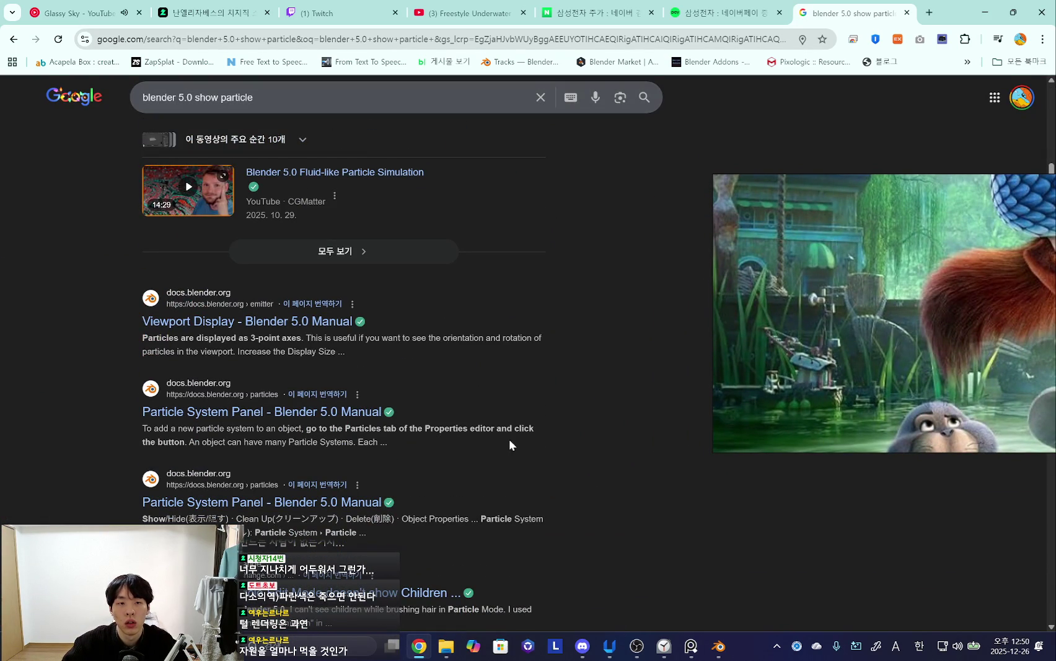
pyautogui.click(573, 367)
pyautogui.scroll(-2, 568, 394)
pyautogui.click(396, 447)
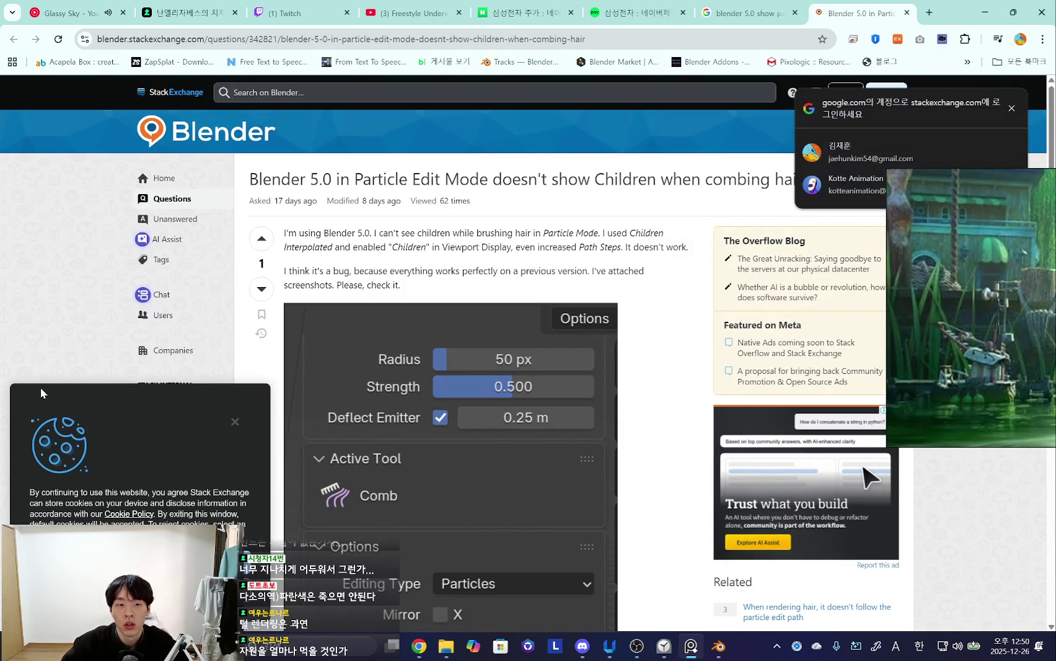
# - Dismiss the cookie notice and read through the question and its screenshots
pyautogui.click(234, 421)
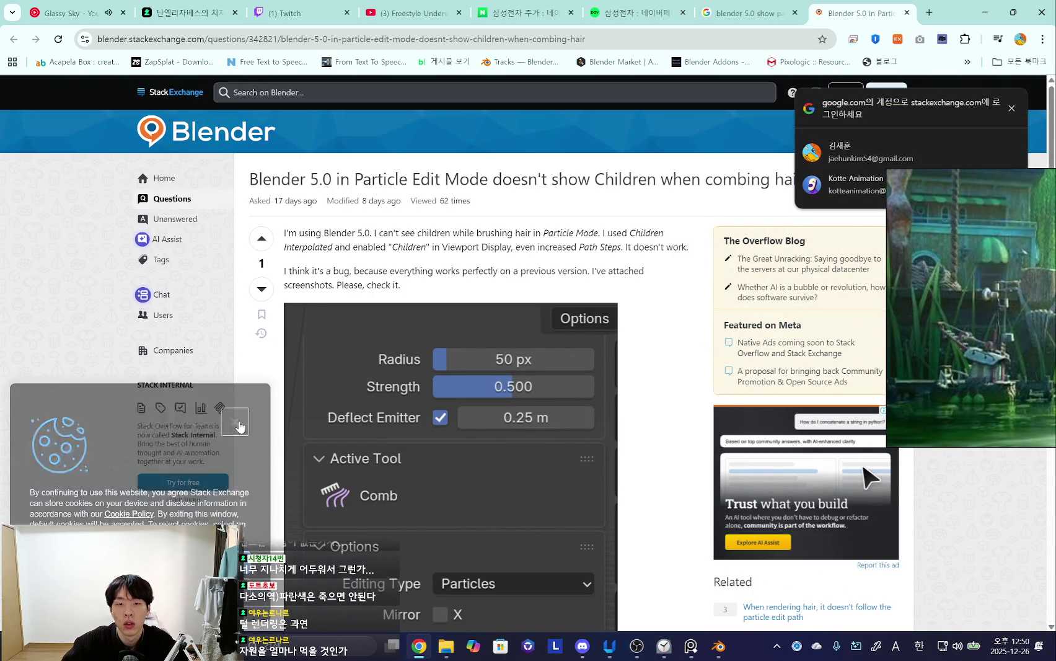
pyautogui.scroll(-7, 64, 396)
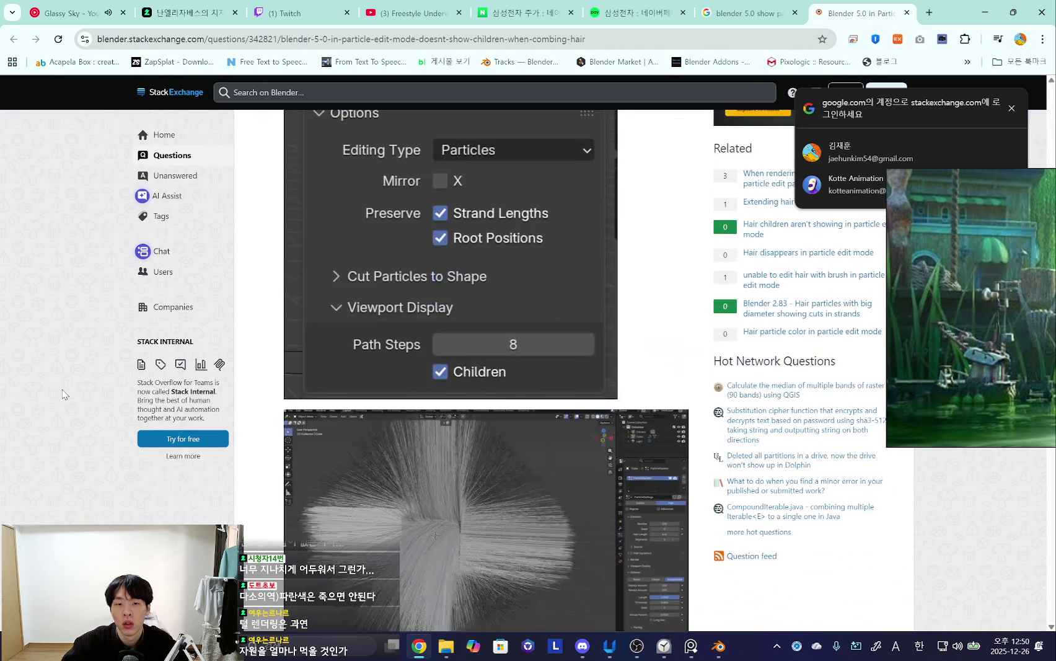
pyautogui.scroll(5, 62, 391)
pyautogui.scroll(-2, 62, 390)
pyautogui.scroll(-10, 61, 391)
pyautogui.scroll(4, 60, 390)
pyautogui.scroll(-8, 59, 390)
pyautogui.scroll(2, 59, 389)
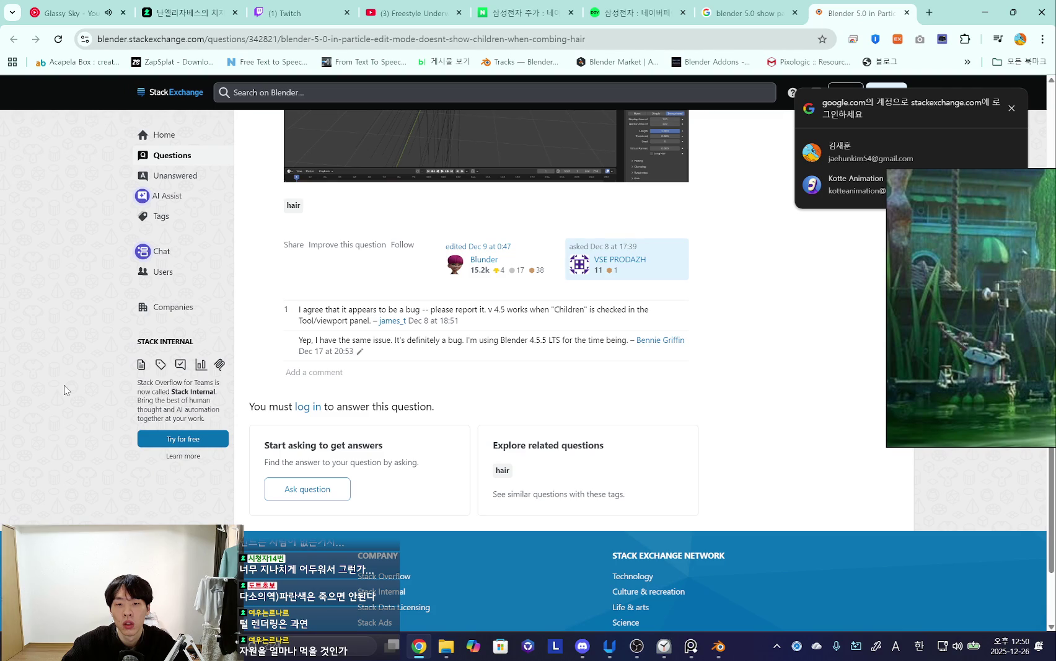
# - Scroll back through the thread, then return to the Blender window
pyautogui.scroll(4, 65, 390)
pyautogui.scroll(1, 68, 390)
pyautogui.scroll(4, 74, 390)
pyautogui.scroll(5, 83, 391)
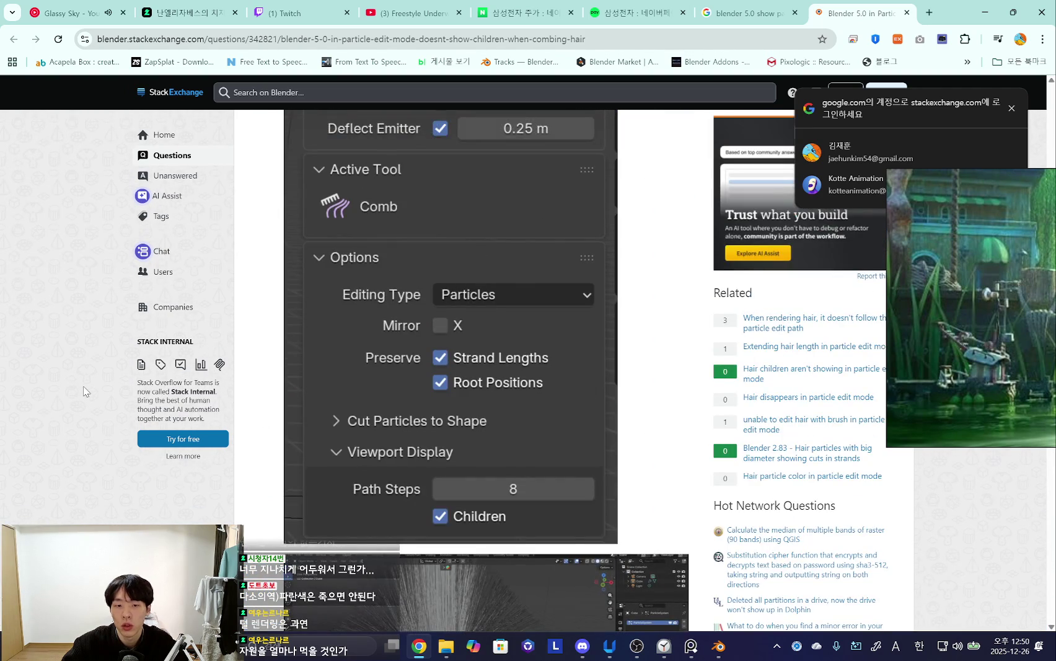
pyautogui.scroll(-2, 85, 391)
pyautogui.scroll(-2, 85, 397)
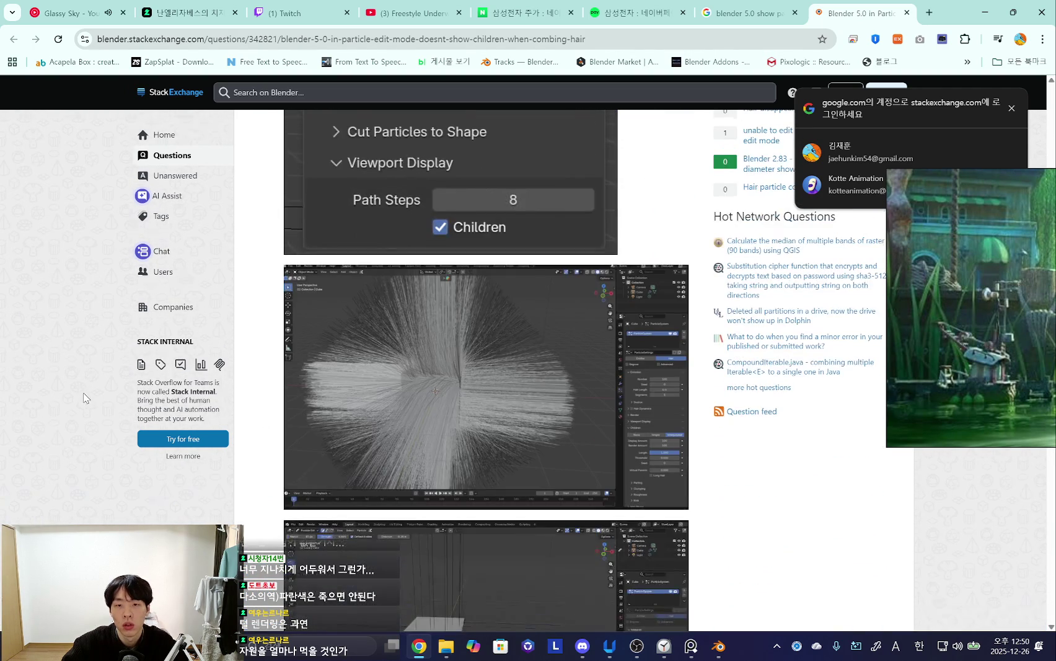
pyautogui.scroll(6, 81, 394)
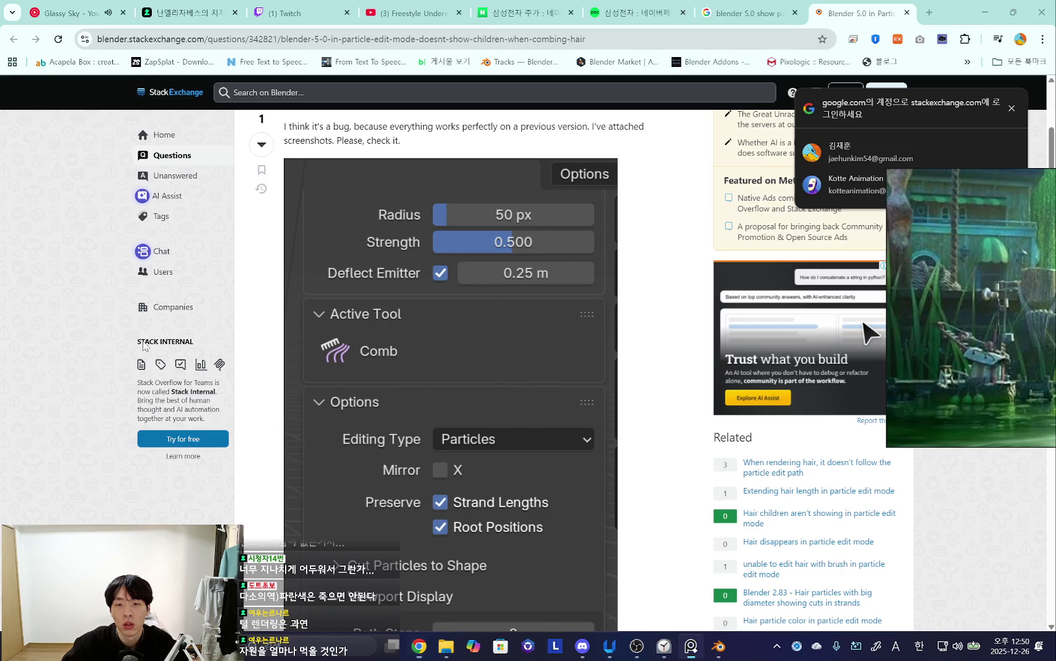
pyautogui.moveTo(719, 646)
pyautogui.click(657, 586)
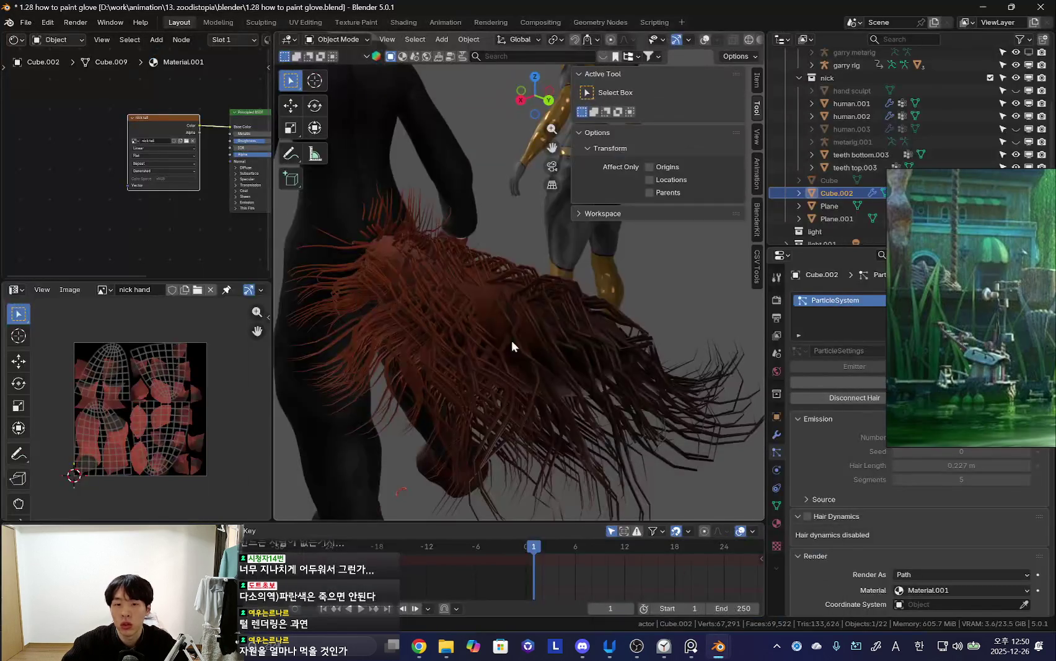
# - Put the tail into Particle Edit and tick Viewport Display > Children in the options
pyautogui.hotkey('ctrl', 'Tab')
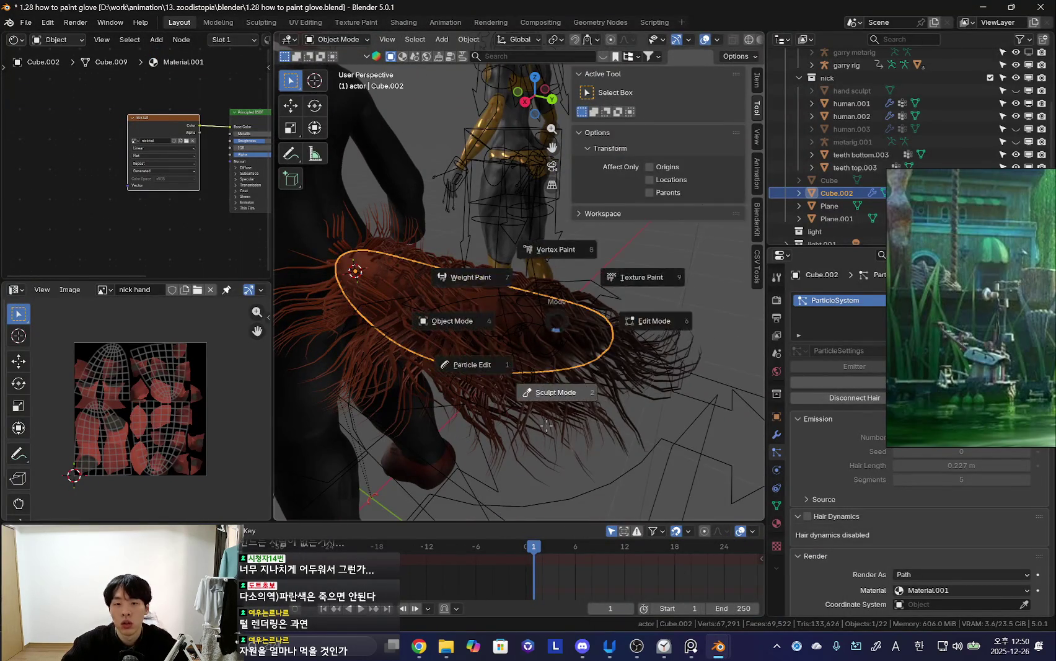
pyautogui.click(545, 424)
pyautogui.hotkey('ctrl', 'Tab')
pyautogui.click(438, 409)
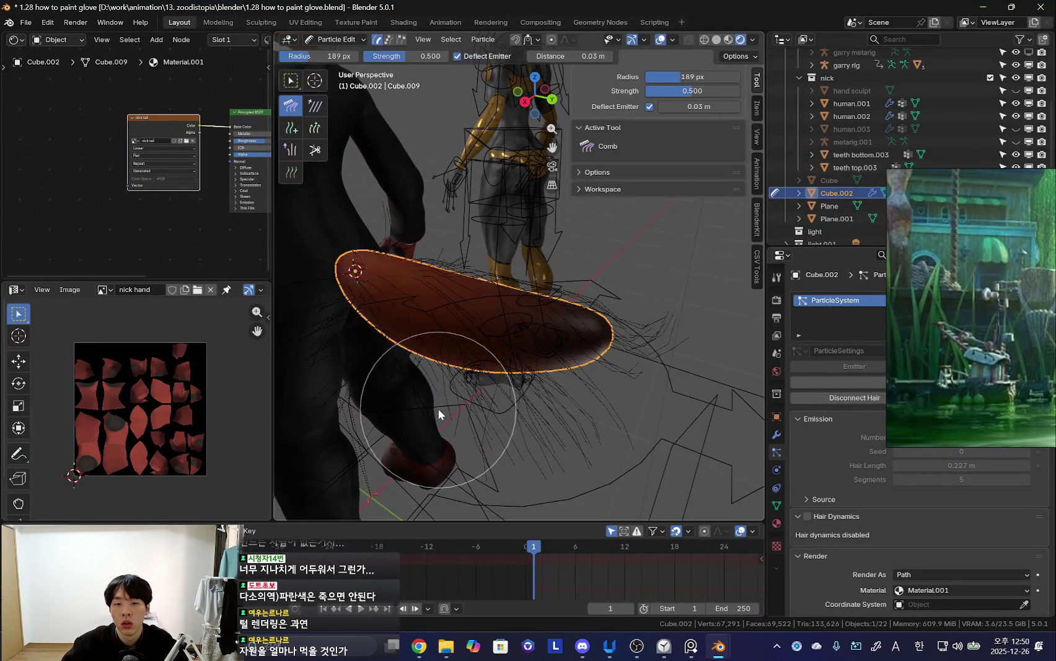
pyautogui.click(600, 187)
pyautogui.click(608, 173)
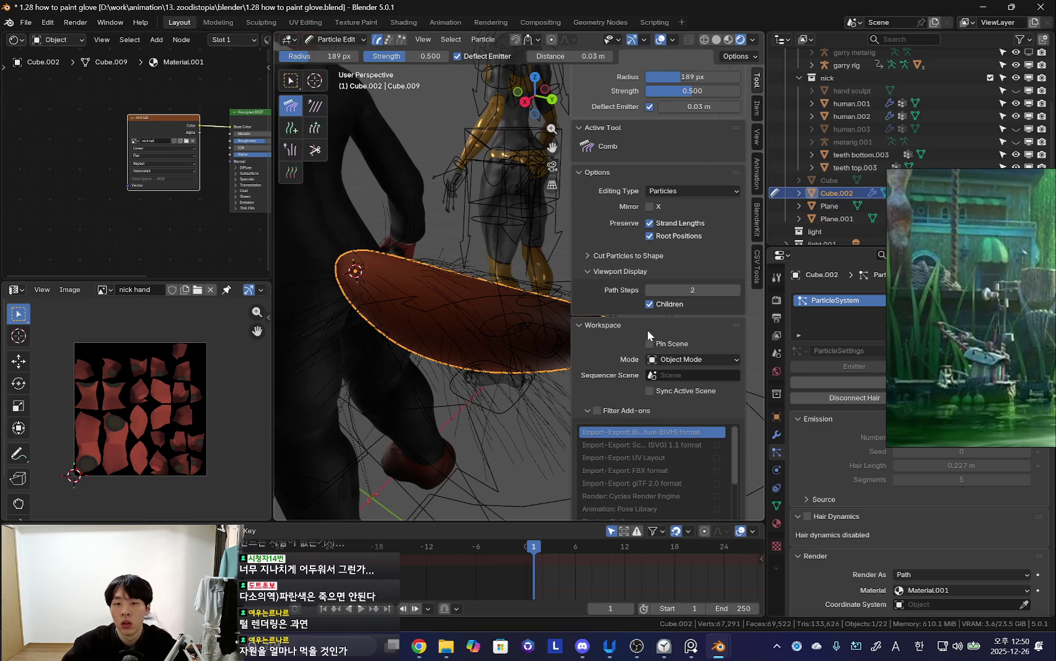
pyautogui.scroll(2, 540, 310)
pyautogui.click(649, 305)
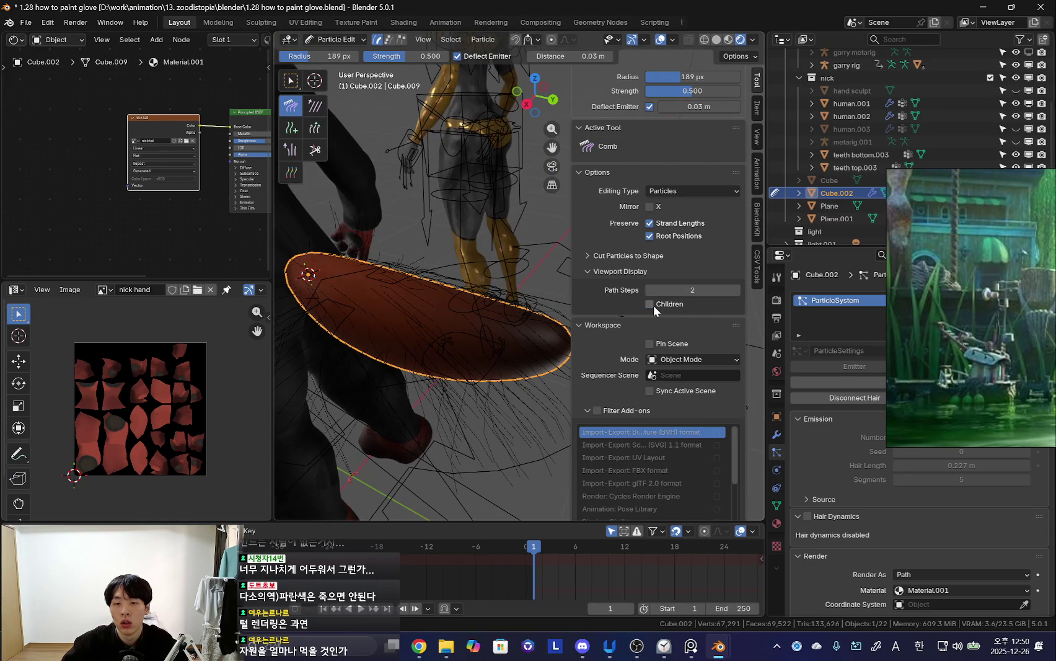
# - Briefly try Simple children, show the emitter, then return to Object Mode
pyautogui.scroll(-5, 967, 434)
pyautogui.scroll(-5, 985, 483)
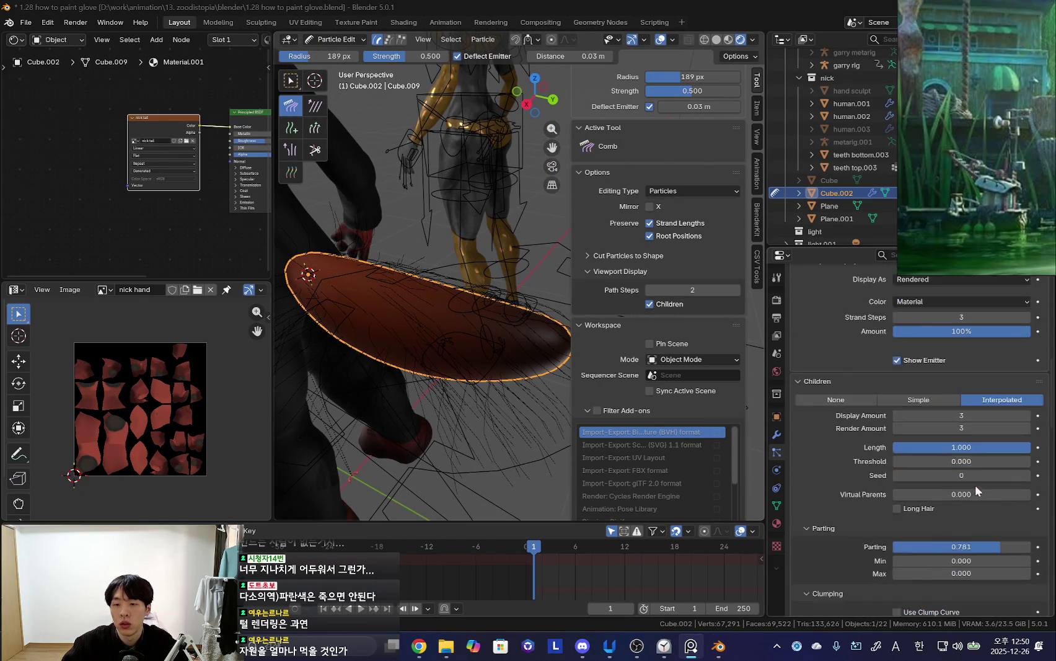
pyautogui.click(929, 400)
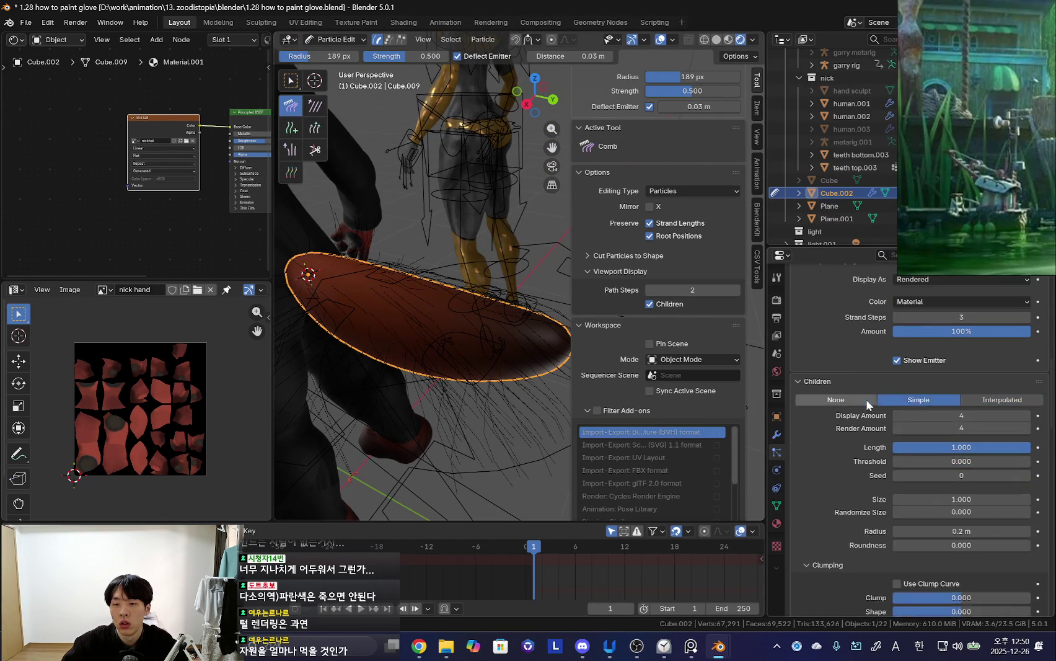
pyautogui.scroll(6, 949, 406)
pyautogui.scroll(3, 917, 408)
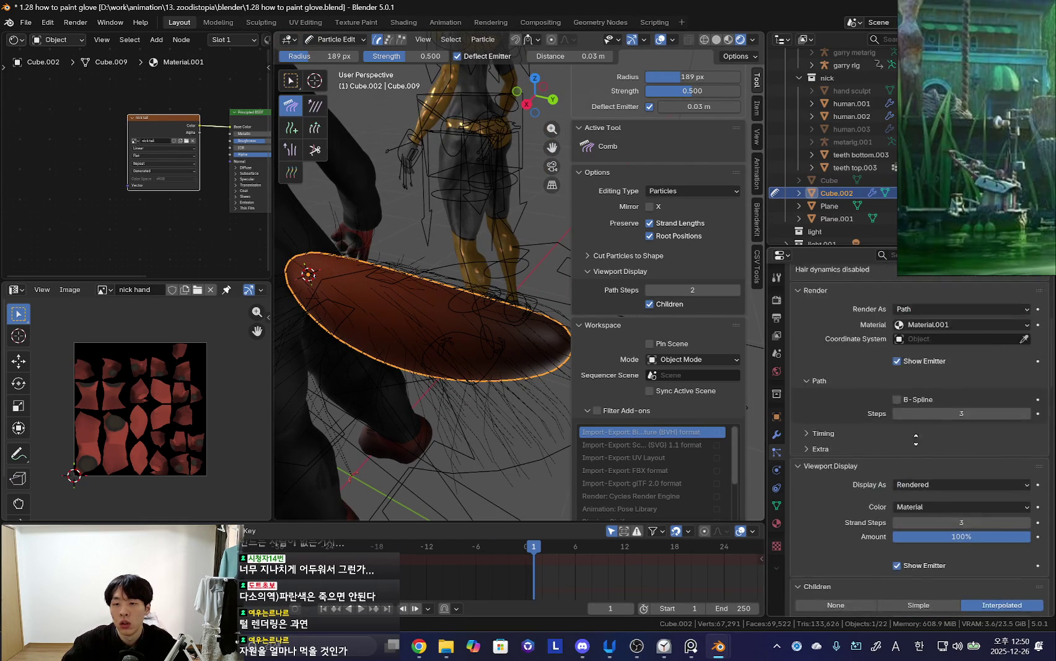
pyautogui.click(897, 389)
pyautogui.moveTo(416, 336)
pyautogui.mouseDown(button='middle')
pyautogui.moveTo(371, 281)
pyautogui.moveTo(382, 308)
pyautogui.moveTo(548, 318)
pyautogui.moveTo(463, 352)
pyautogui.moveTo(457, 321)
pyautogui.moveTo(433, 351)
pyautogui.moveTo(516, 332)
pyautogui.moveTo(494, 308)
pyautogui.moveTo(416, 344)
pyautogui.moveTo(388, 337)
pyautogui.moveTo(399, 360)
pyautogui.mouseUp(button='middle')
pyautogui.hotkey('ctrl', 'Tab')
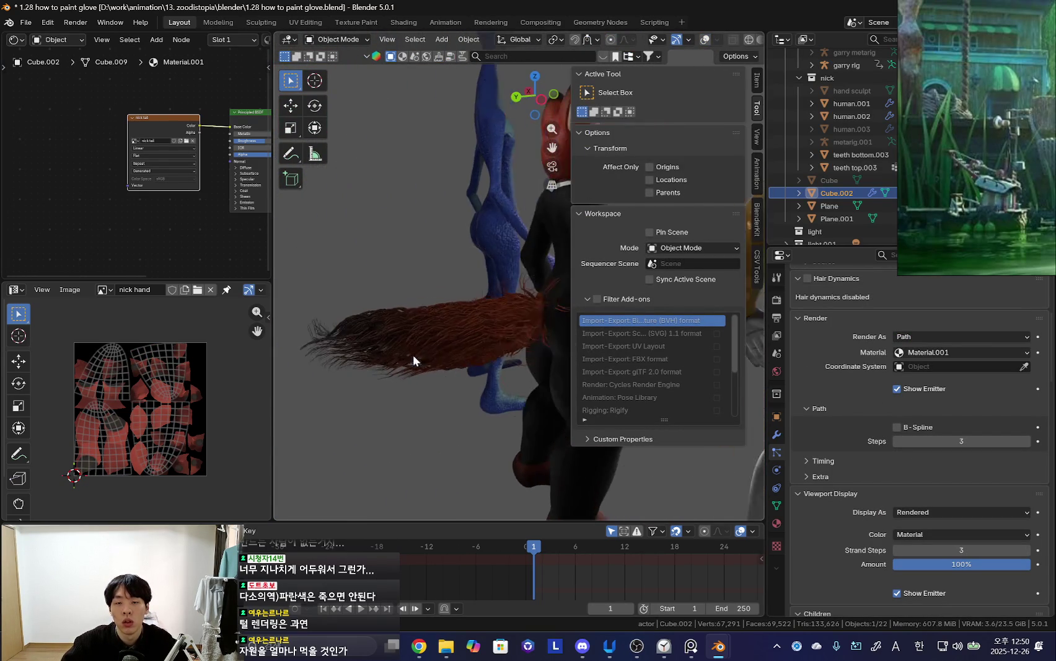
# - Select the tail hair object and switch it into Particle Edit mode
pyautogui.click(433, 358)
pyautogui.hotkey('ctrl', 'Tab')
pyautogui.hotkey('ctrl', 'Tab')
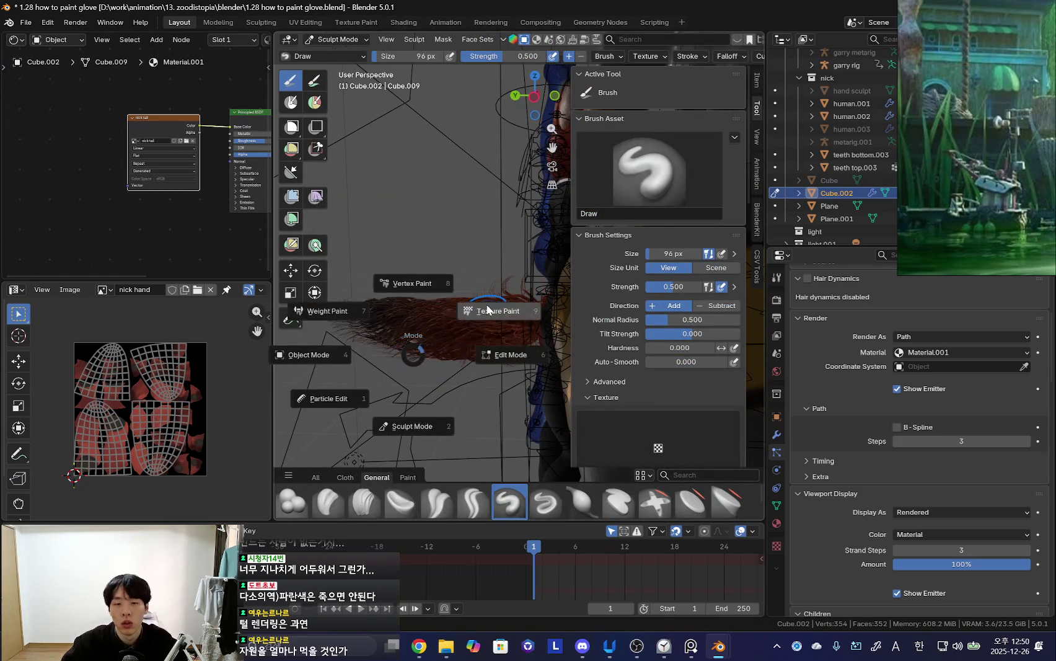
pyautogui.click(460, 316)
pyautogui.hotkey('ctrl', 'Tab')
pyautogui.click(361, 360)
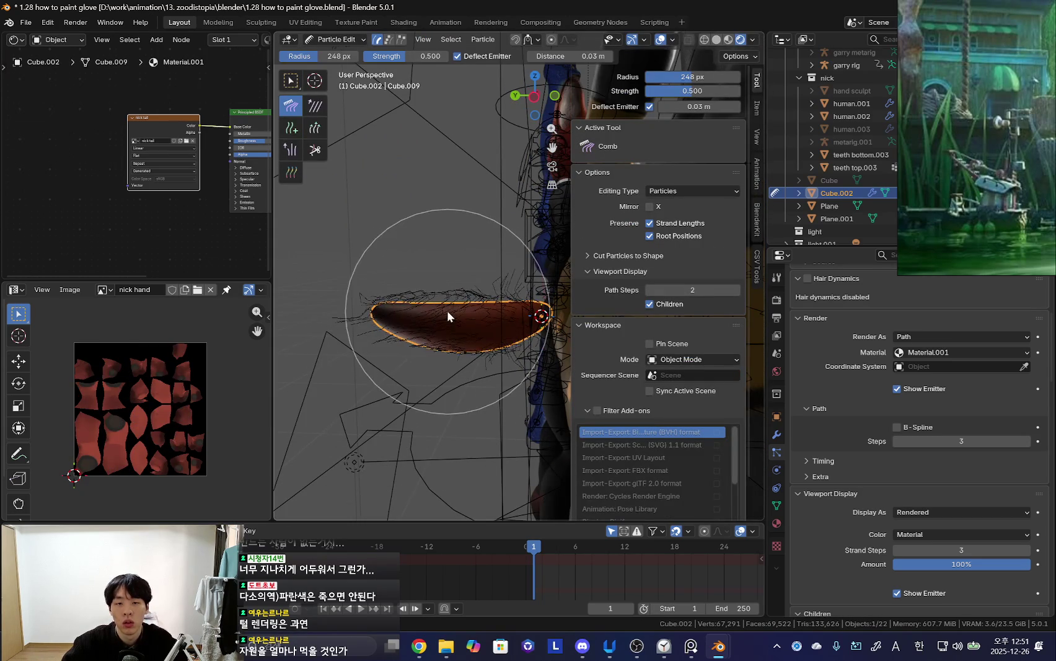
pyautogui.moveTo(447, 311)
pyautogui.mouseDown(button='middle')
pyautogui.moveTo(503, 321)
pyautogui.moveTo(433, 291)
pyautogui.mouseUp(button='middle')
pyautogui.press('n')
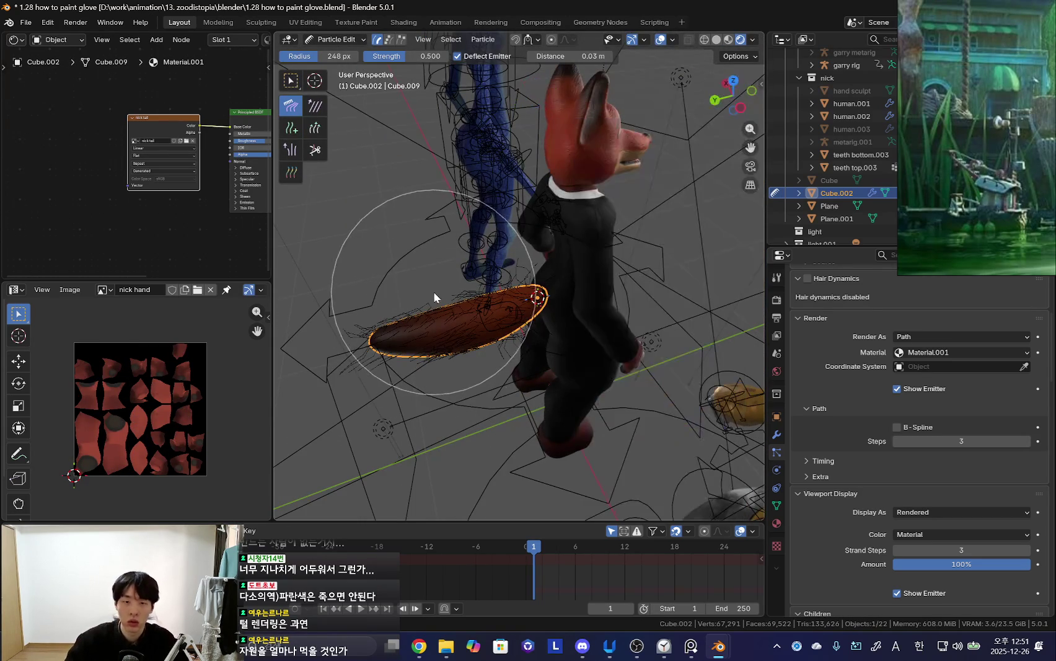
pyautogui.press('super')
pyautogui.press('super')
# - Comb the tail strands outward, resizing the comb brush between strokes
pyautogui.moveTo(469, 141)
pyautogui.mouseDown(button='middle')
pyautogui.moveTo(513, 318)
pyautogui.moveTo(514, 379)
pyautogui.moveTo(481, 379)
pyautogui.mouseUp(button='middle')
pyautogui.moveTo(481, 379)
pyautogui.mouseDown()
pyautogui.moveTo(589, 359)
pyautogui.moveTo(564, 310)
pyautogui.moveTo(519, 300)
pyautogui.moveTo(584, 270)
pyautogui.mouseUp()
pyautogui.moveTo(584, 271)
pyautogui.mouseDown(button='middle')
pyautogui.moveTo(593, 257)
pyautogui.moveTo(525, 291)
pyautogui.mouseUp(button='middle')
pyautogui.press('f')
pyautogui.click(530, 294)
pyautogui.moveTo(533, 296)
pyautogui.mouseDown()
pyautogui.moveTo(582, 286)
pyautogui.moveTo(540, 383)
pyautogui.moveTo(559, 398)
pyautogui.moveTo(603, 393)
pyautogui.mouseUp()
pyautogui.moveTo(603, 394)
pyautogui.mouseDown(button='middle')
pyautogui.moveTo(539, 417)
pyautogui.moveTo(533, 379)
pyautogui.mouseUp(button='middle')
pyautogui.press('f')
pyautogui.click(533, 379)
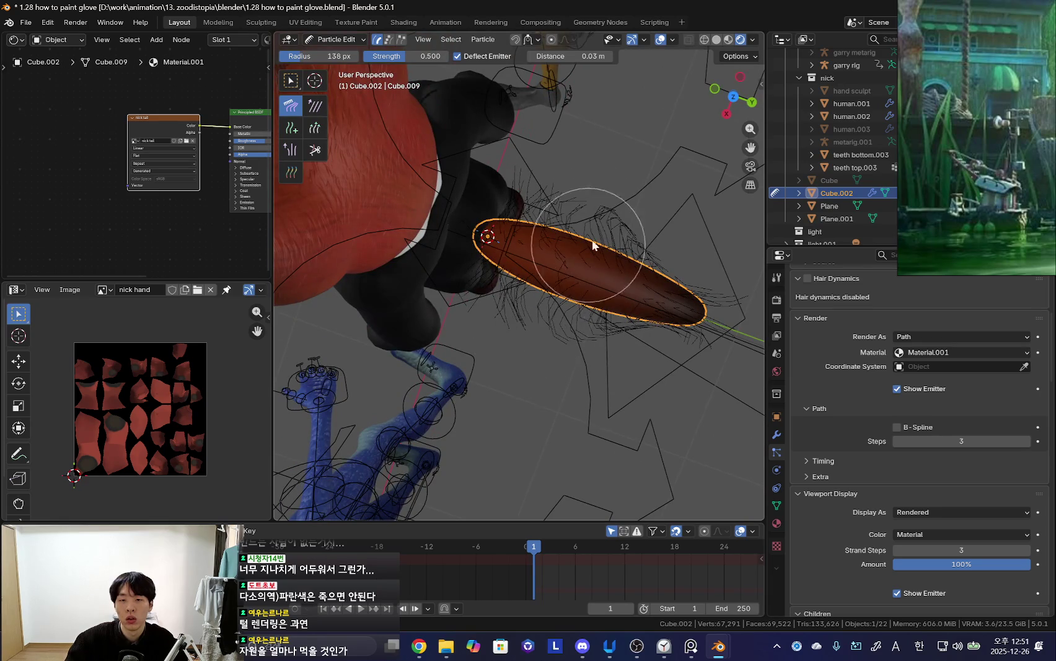
# - Return to Object Mode and view the combed tail from the side
pyautogui.moveTo(626, 205); pyautogui.dragTo(606, 354, button='middle')
pyautogui.hotkey('ctrl', 'Tab')
pyautogui.click(476, 382)
pyautogui.moveTo(481, 361)
pyautogui.mouseDown(button='middle')
pyautogui.moveTo(598, 391)
pyautogui.moveTo(512, 163)
pyautogui.moveTo(595, 355)
pyautogui.moveTo(577, 398)
pyautogui.moveTo(501, 397)
pyautogui.moveTo(497, 374)
pyautogui.moveTo(417, 318)
pyautogui.moveTo(556, 312)
pyautogui.mouseUp(button='middle')
# - Lower the render Path Steps, then bring them back up to 3
pyautogui.scroll(3, 527, 315)
pyautogui.scroll(-3, 974, 509)
pyautogui.scroll(1, 921, 414)
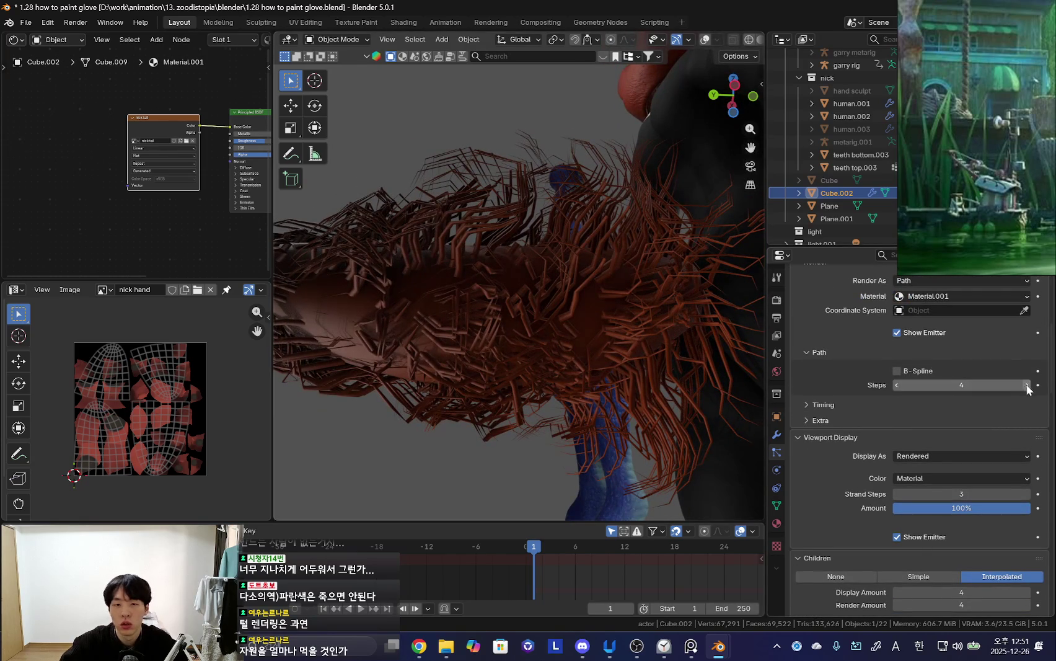
pyautogui.moveTo(896, 384); pyautogui.dragTo(942, 385)
pyautogui.click(896, 385)
pyautogui.click(897, 385)
pyautogui.scroll(3, 1016, 434)
pyautogui.click(1026, 455)
pyautogui.click(1026, 455)
pyautogui.click(1026, 455)
# - Compare viewport Strand Steps of 2 and 4 around the tail, settling on 3
pyautogui.scroll(3, 841, 481)
pyautogui.scroll(-5, 841, 402)
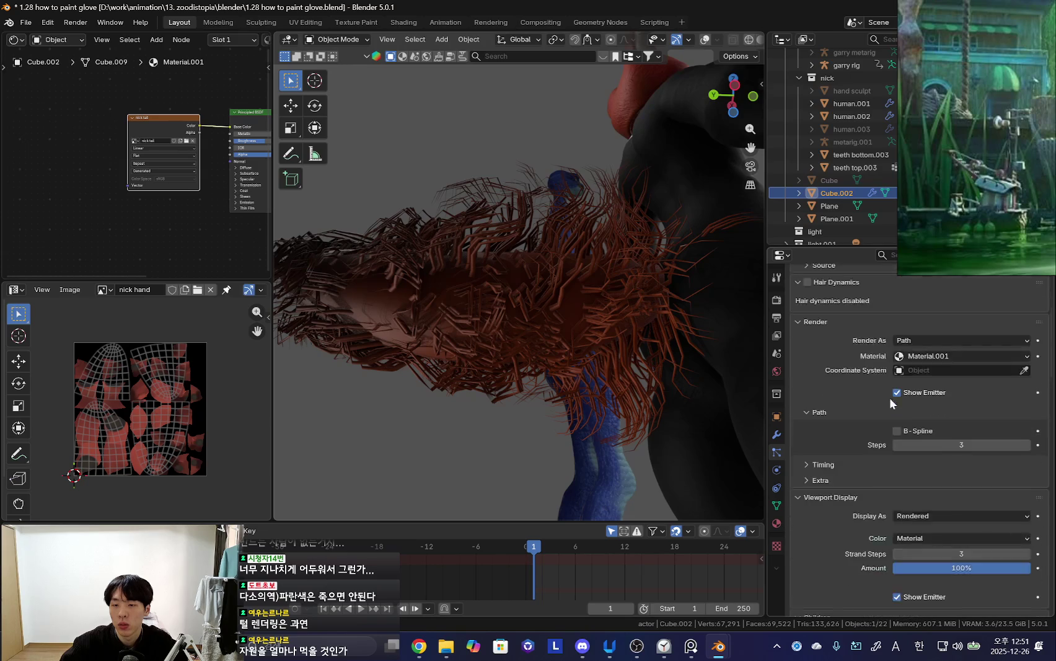
pyautogui.click(897, 500)
pyautogui.scroll(-5, 736, 448)
pyautogui.moveTo(735, 448); pyautogui.dragTo(629, 458, button='middle')
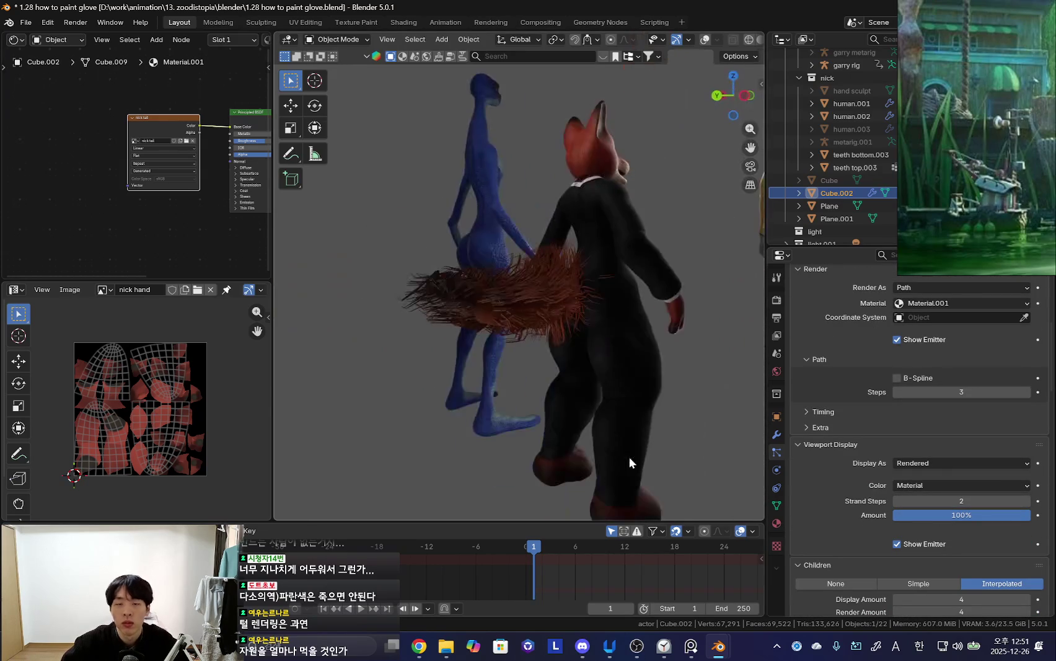
pyautogui.scroll(5, 628, 458)
pyautogui.click(1026, 501)
pyautogui.click(1026, 501)
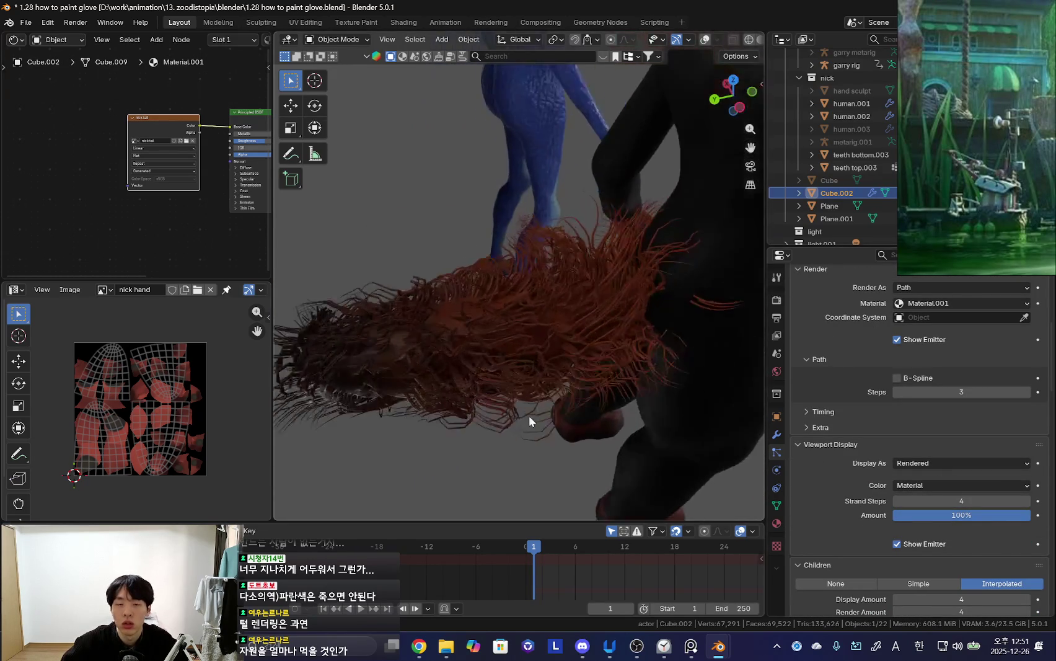
pyautogui.moveTo(511, 418); pyautogui.dragTo(620, 434, button='middle')
pyautogui.click(897, 500)
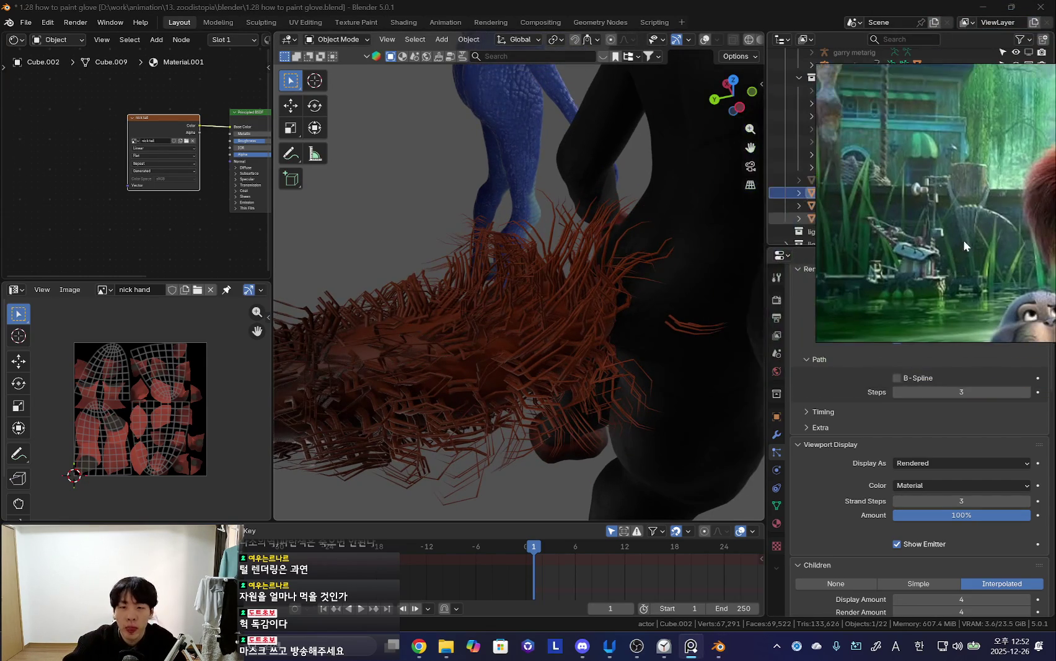
# - Orbit to a front view of the characters and hide the sidebar and toolbar
pyautogui.scroll(-5, 568, 318)
pyautogui.moveTo(567, 318)
pyautogui.mouseDown(button='middle')
pyautogui.moveTo(511, 316)
pyautogui.moveTo(485, 300)
pyautogui.moveTo(474, 382)
pyautogui.moveTo(509, 361)
pyautogui.mouseUp(button='middle')
pyautogui.press('n')
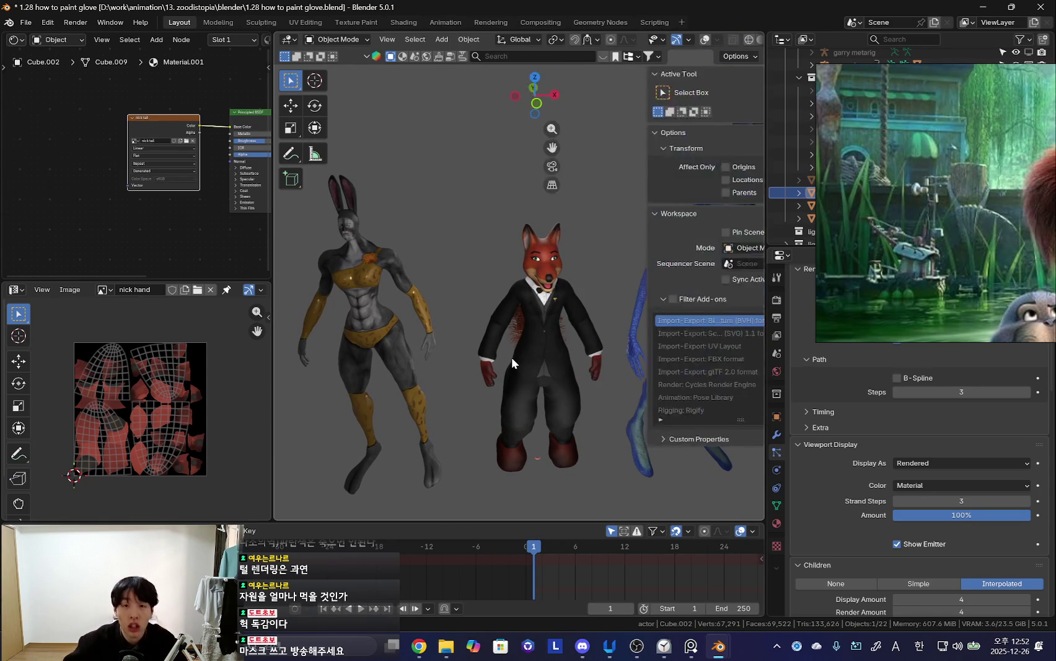
pyautogui.press('n')
pyautogui.press('t')
# - Zoom in on the tuxedoed fox from the front and select its head
pyautogui.scroll(3, 503, 305)
pyautogui.scroll(2, 496, 282)
pyautogui.moveTo(496, 282)
pyautogui.mouseDown(button='middle')
pyautogui.moveTo(466, 306)
pyautogui.moveTo(532, 300)
pyautogui.moveTo(601, 367)
pyautogui.moveTo(575, 386)
pyautogui.mouseUp(button='middle')
pyautogui.scroll(-3, 575, 386)
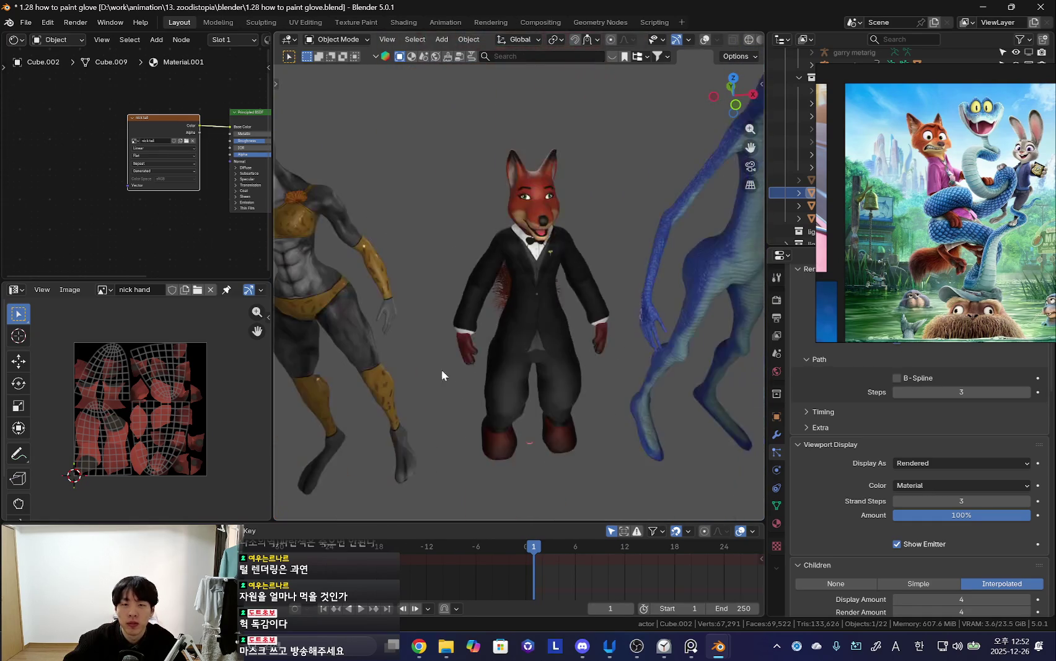
pyautogui.scroll(5, 466, 374)
pyautogui.moveTo(553, 311); pyautogui.dragTo(528, 375, button='middle')
pyautogui.scroll(-3, 528, 375)
pyautogui.click(527, 238)
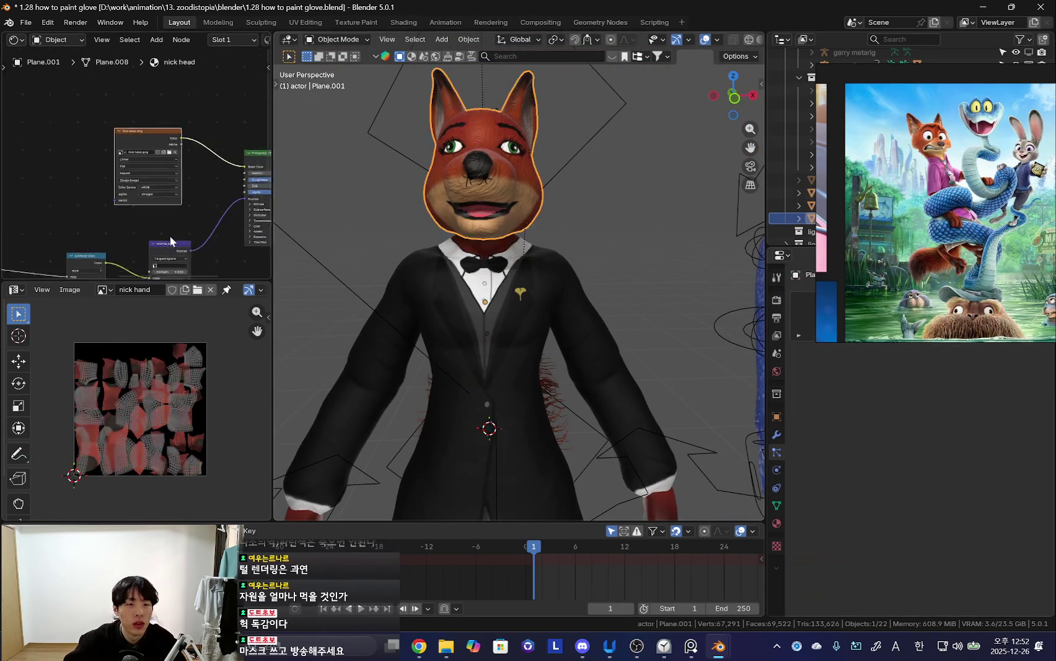
# - Pan and frame the head material's node tree and select a group of nodes
pyautogui.moveTo(171, 235); pyautogui.dragTo(211, 189, button='middle')
pyautogui.scroll(-3, 210, 189)
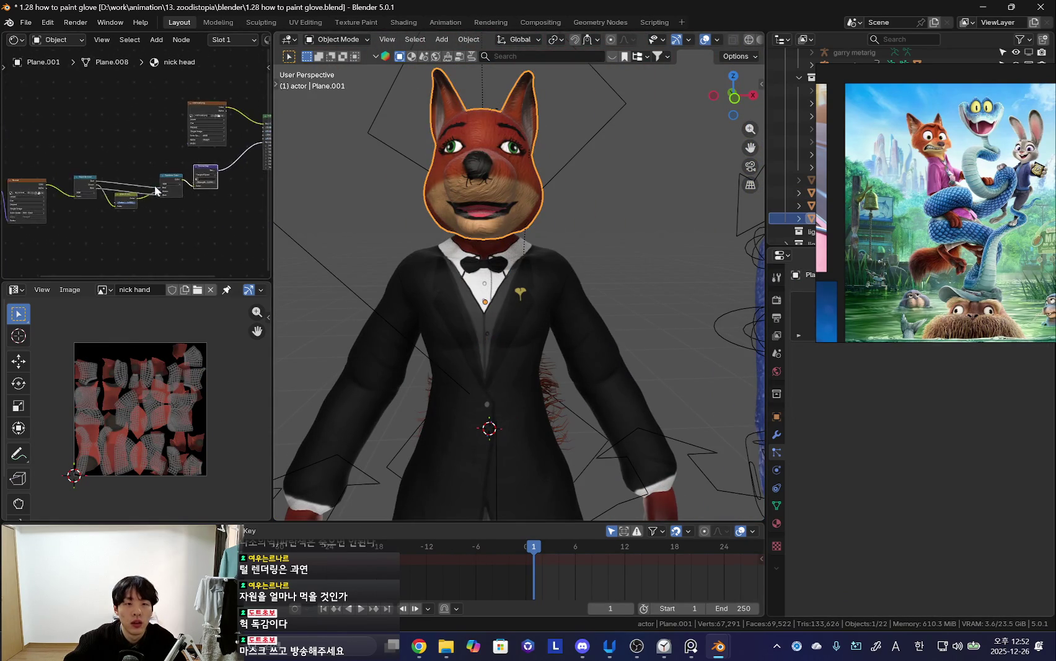
pyautogui.scroll(-2, 65, 196)
pyautogui.moveTo(88, 189); pyautogui.dragTo(177, 233)
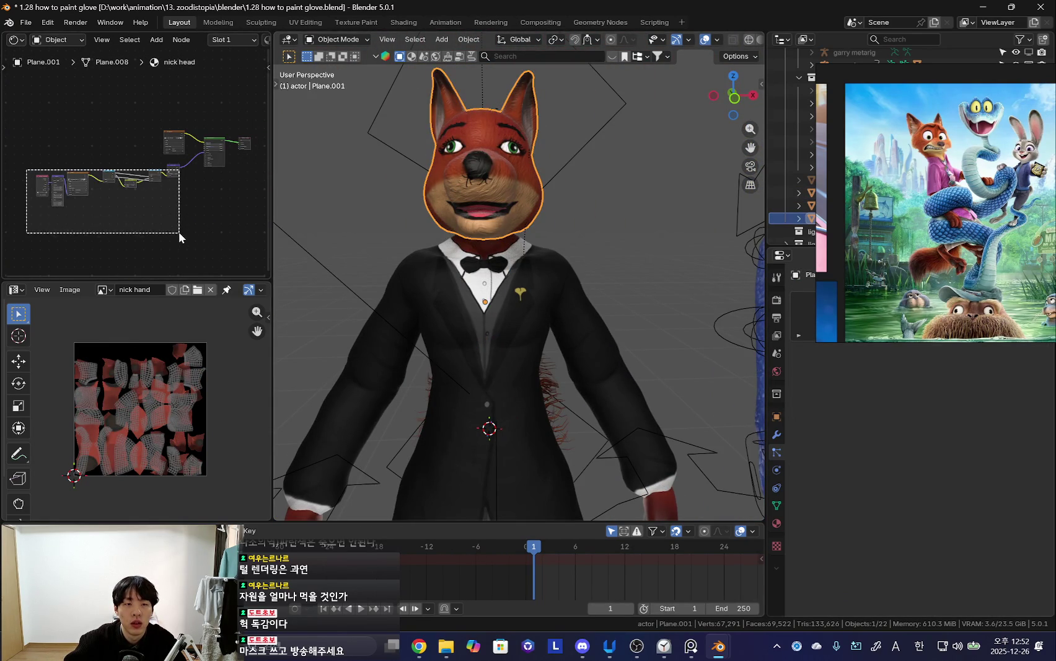
# - Select the tuxedo body and rearrange its Bump, image texture and Normal Map nodes
pyautogui.click(494, 306)
pyautogui.scroll(2, 115, 213)
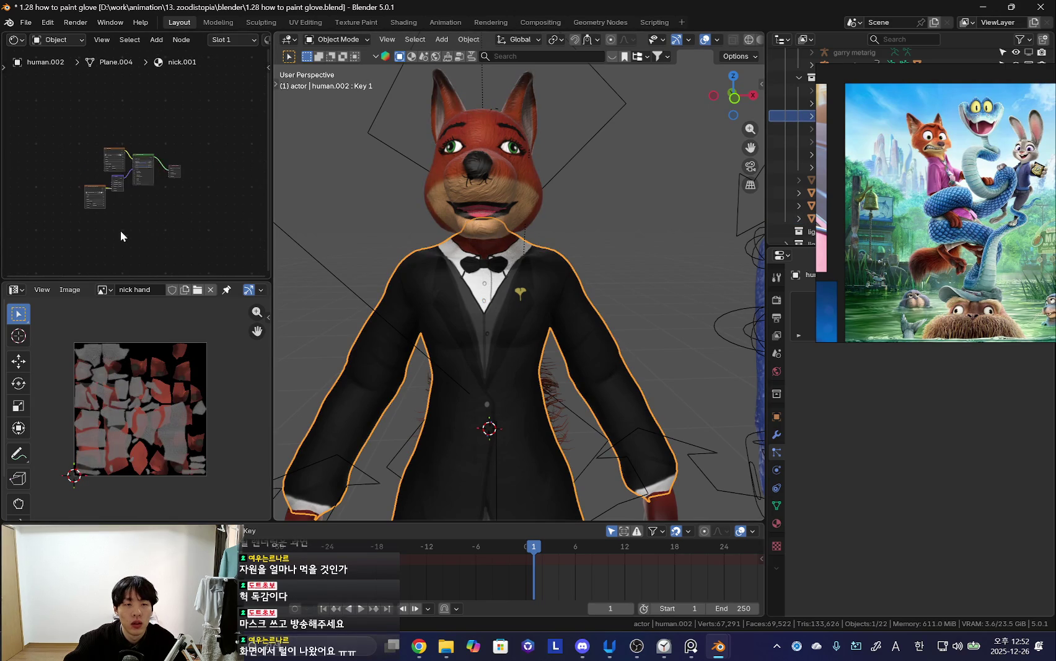
pyautogui.scroll(2, 118, 228)
pyautogui.scroll(2, 117, 230)
pyautogui.scroll(2, 139, 211)
pyautogui.scroll(2, 140, 212)
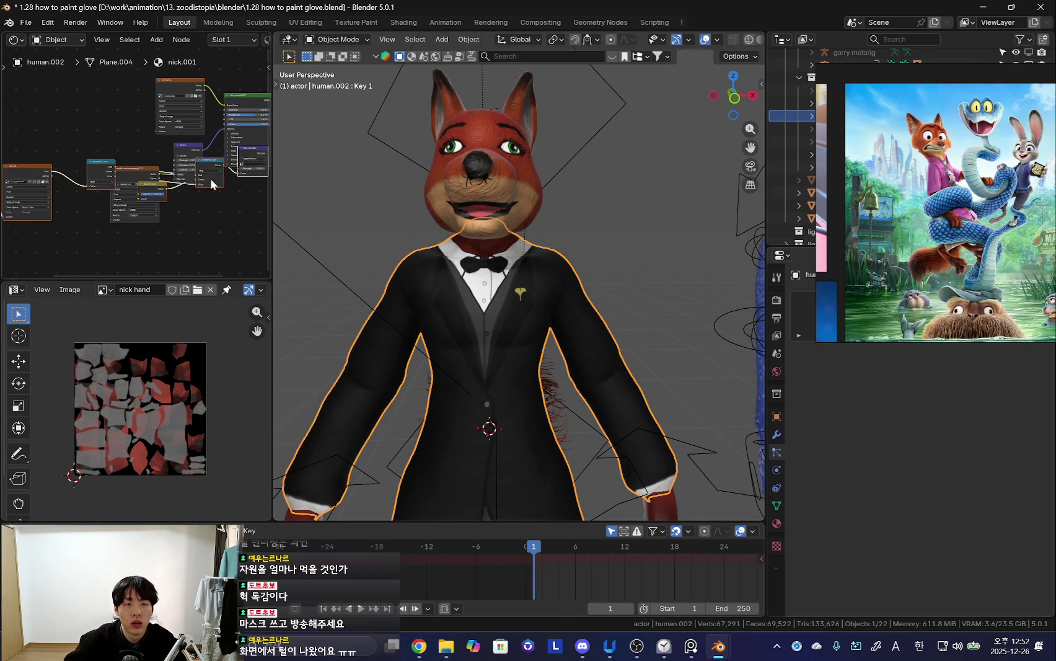
pyautogui.scroll(1, 165, 178)
pyautogui.moveTo(204, 157)
pyautogui.mouseDown()
pyautogui.moveTo(155, 227)
pyautogui.moveTo(154, 183)
pyautogui.mouseUp()
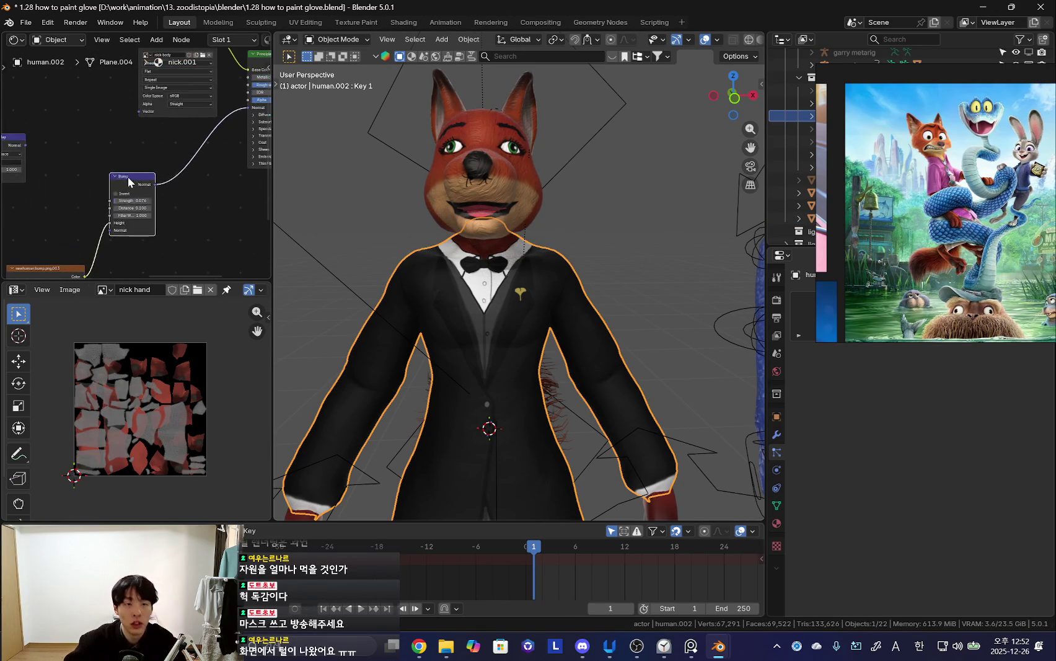
pyautogui.scroll(1, 72, 135)
pyautogui.moveTo(72, 134); pyautogui.dragTo(150, 130)
pyautogui.moveTo(150, 130)
pyautogui.mouseDown(button='middle')
pyautogui.moveTo(81, 146)
pyautogui.moveTo(181, 169)
pyautogui.mouseUp(button='middle')
# - Hide the viewport overlays and shift the Normal Map node to the left
pyautogui.scroll(1, 82, 172)
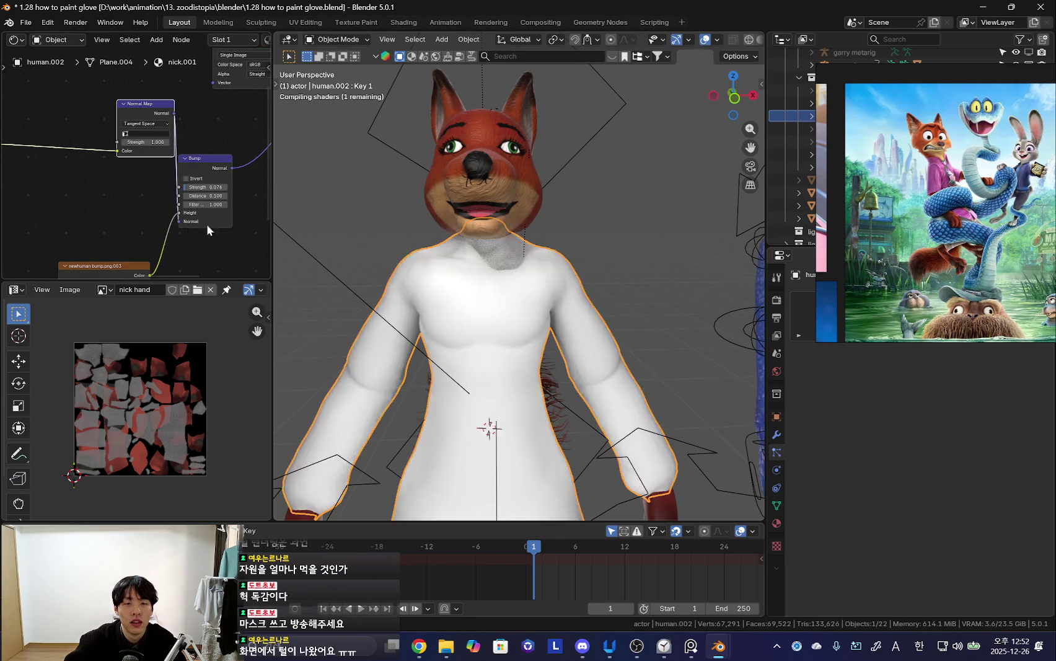
pyautogui.scroll(2, 510, 311)
pyautogui.scroll(2, 535, 285)
pyautogui.hotkey('shift', 'alt', 'z')
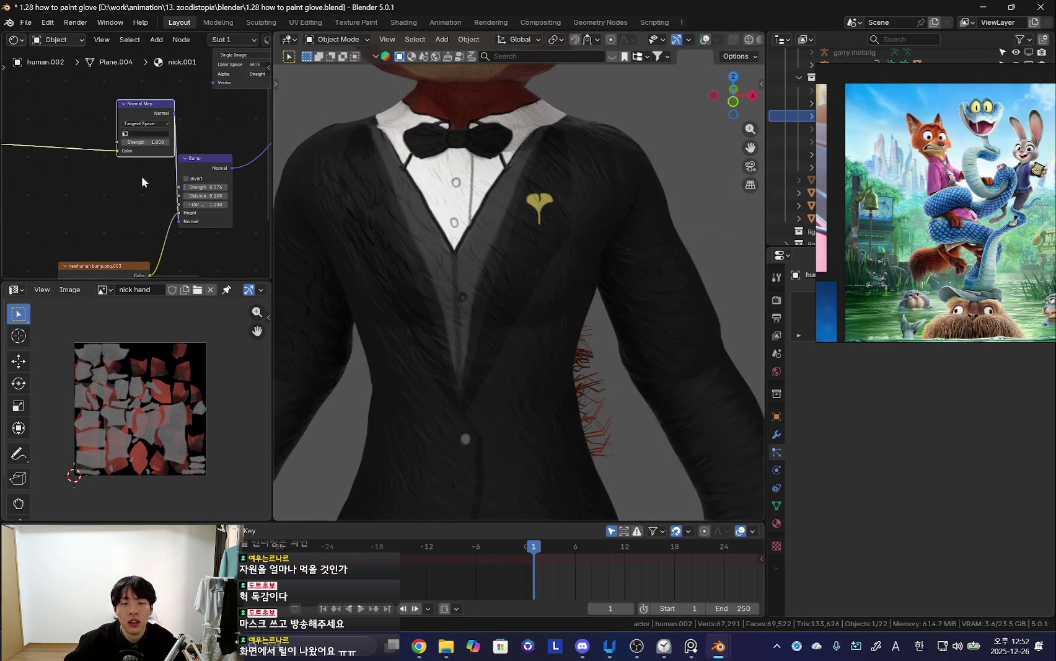
pyautogui.moveTo(159, 109); pyautogui.dragTo(114, 119)
pyautogui.scroll(-5, 490, 246)
pyautogui.moveTo(491, 246)
pyautogui.mouseDown(button='middle')
pyautogui.moveTo(553, 261)
pyautogui.moveTo(549, 225)
pyautogui.moveTo(607, 303)
pyautogui.mouseUp(button='middle')
pyautogui.scroll(3, 606, 303)
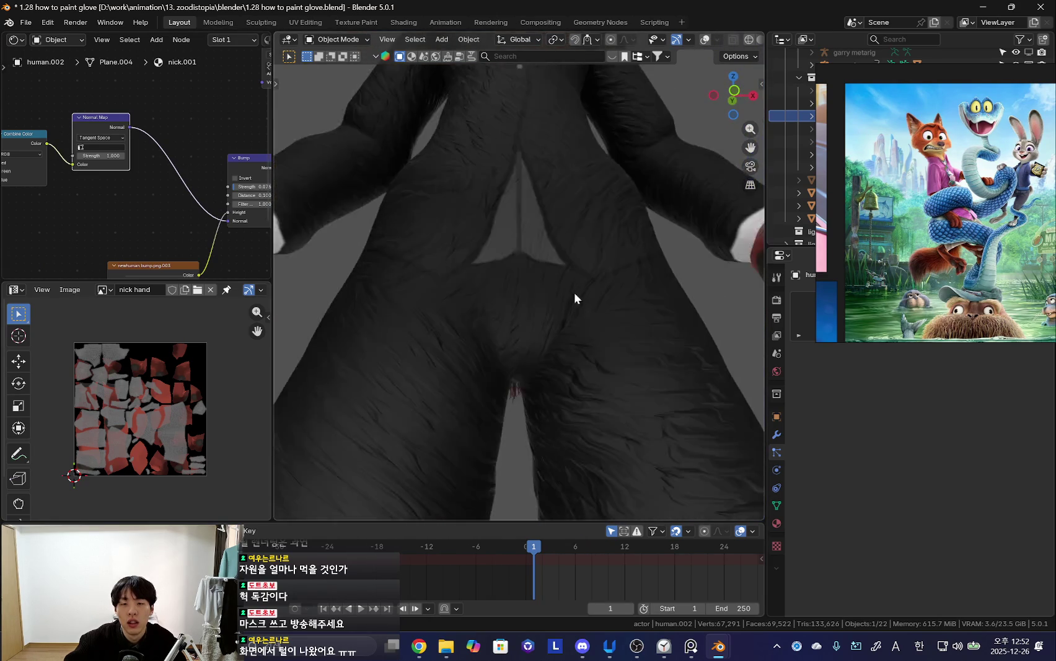
pyautogui.scroll(-3, 575, 286)
pyautogui.scroll(-1, 527, 270)
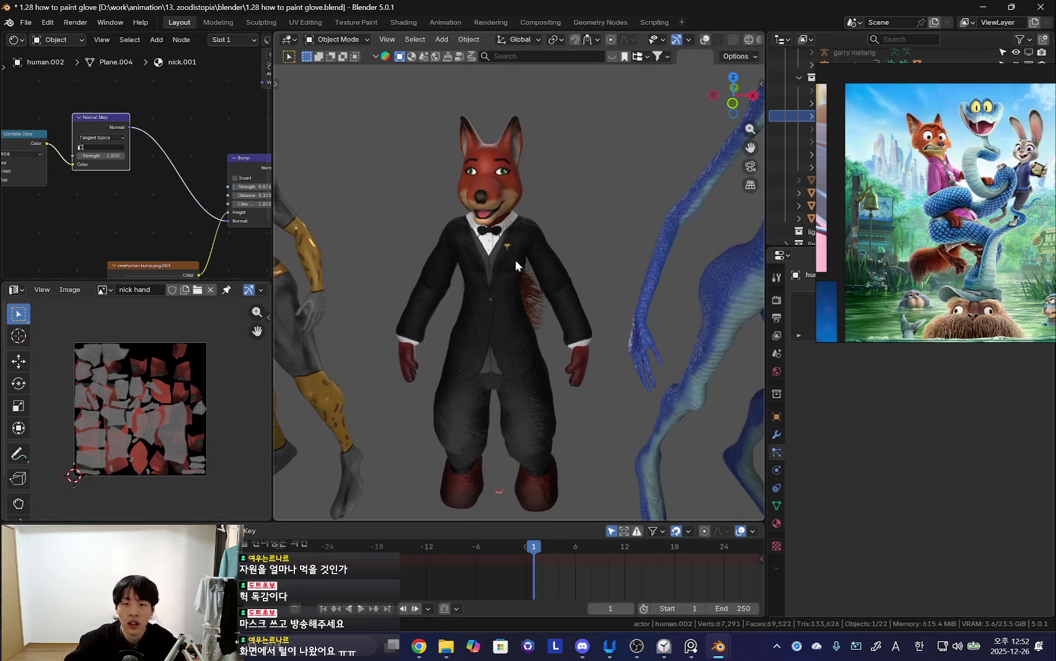
pyautogui.scroll(4, 511, 253)
# - Orbit around the fox to inspect its head, underside, back and torso
pyautogui.moveTo(545, 274)
pyautogui.mouseDown(button='middle')
pyautogui.moveTo(594, 303)
pyautogui.moveTo(585, 286)
pyautogui.moveTo(551, 280)
pyautogui.moveTo(572, 339)
pyautogui.moveTo(603, 235)
pyautogui.mouseUp(button='middle')
pyautogui.scroll(-3, 650, 338)
pyautogui.scroll(-3, 587, 271)
pyautogui.scroll(5, 566, 372)
pyautogui.moveTo(553, 342)
pyautogui.mouseDown(button='middle')
pyautogui.moveTo(555, 369)
pyautogui.moveTo(597, 394)
pyautogui.moveTo(532, 336)
pyautogui.mouseUp(button='middle')
pyautogui.scroll(-3, 587, 415)
pyautogui.scroll(4, 561, 384)
pyautogui.scroll(-3, 561, 383)
pyautogui.moveTo(550, 401)
pyautogui.mouseDown(button='middle')
pyautogui.moveTo(553, 251)
pyautogui.moveTo(499, 332)
pyautogui.mouseUp(button='middle')
pyautogui.scroll(3, 564, 369)
pyautogui.scroll(-3, 564, 368)
pyautogui.moveTo(558, 363); pyautogui.dragTo(499, 335, button='middle')
pyautogui.scroll(4, 541, 330)
pyautogui.scroll(-3, 494, 287)
pyautogui.scroll(-3, 494, 286)
pyautogui.moveTo(587, 408); pyautogui.dragTo(538, 379, button='middle')
pyautogui.scroll(3, 537, 379)
pyautogui.scroll(2, 925, 305)
pyautogui.scroll(1, 925, 305)
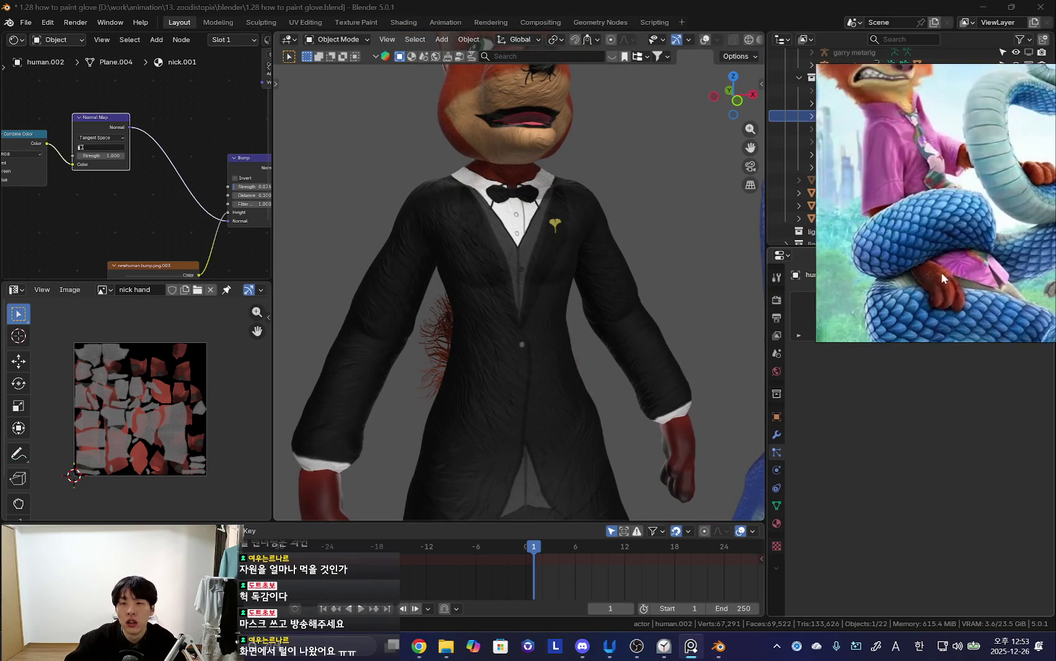
pyautogui.scroll(3, 568, 327)
pyautogui.scroll(-2, 118, 197)
pyautogui.scroll(-3, 118, 197)
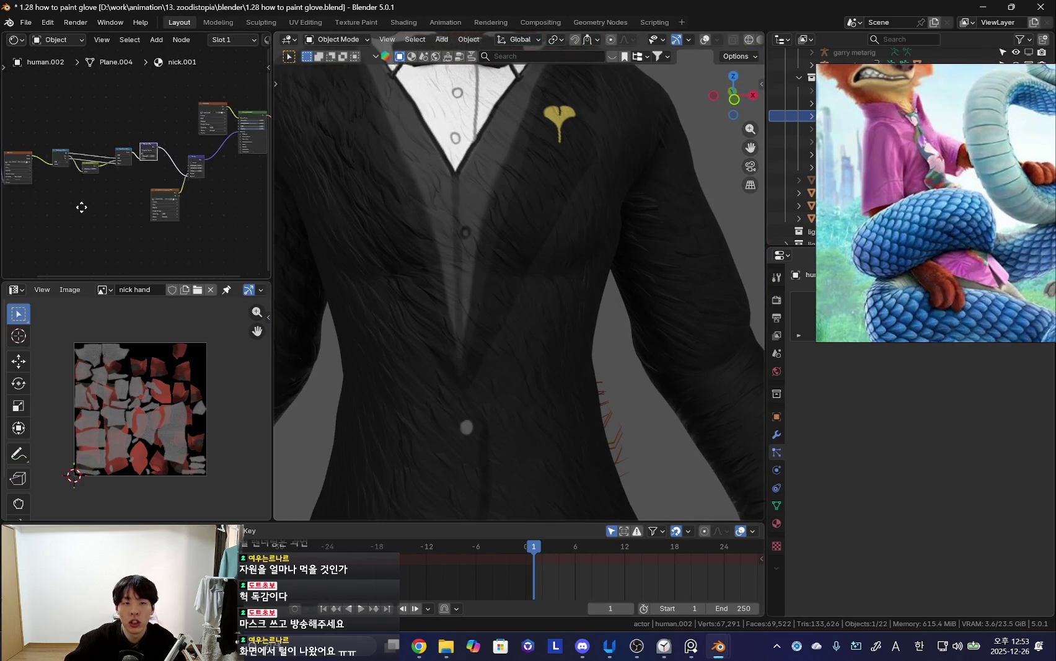
# - Delete the bump texture nodes and widen the reference image window
pyautogui.moveTo(188, 178); pyautogui.dragTo(189, 179)
pyautogui.press('x')
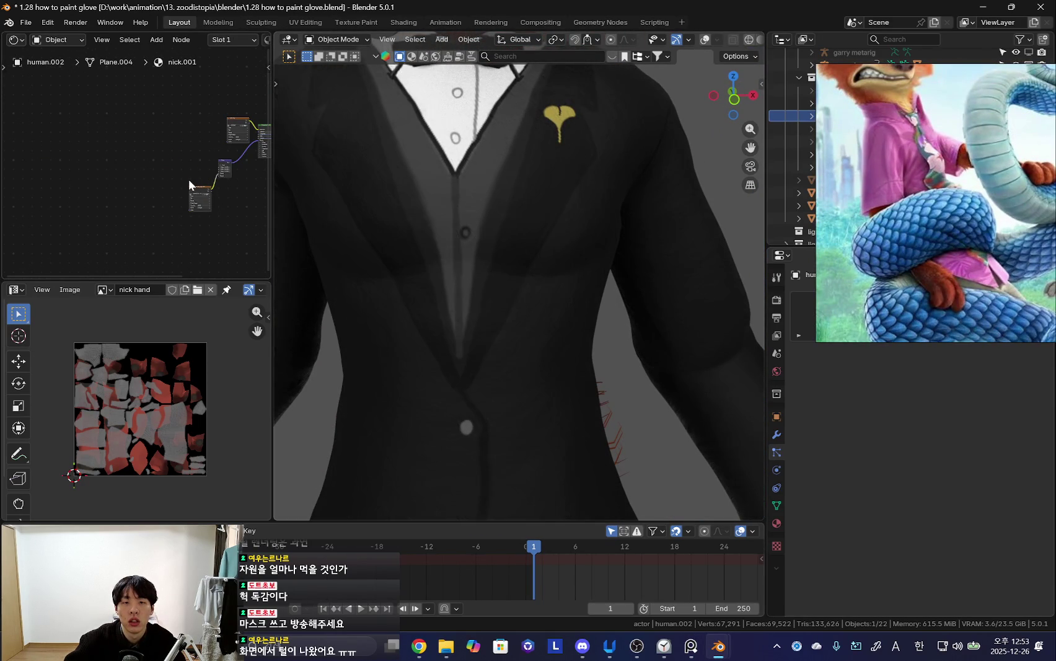
pyautogui.scroll(-2, 491, 320)
pyautogui.scroll(-2, 487, 325)
pyautogui.scroll(3, 469, 262)
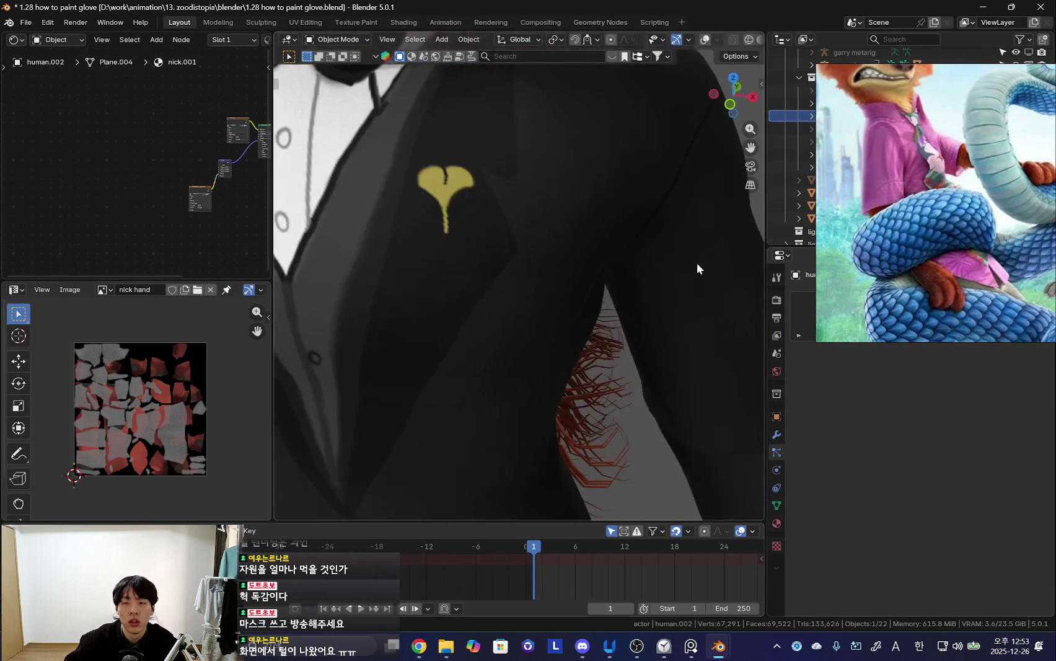
pyautogui.scroll(-3, 709, 258)
pyautogui.scroll(-3, 928, 263)
pyautogui.moveTo(817, 271); pyautogui.dragTo(714, 273)
pyautogui.scroll(-3, 843, 279)
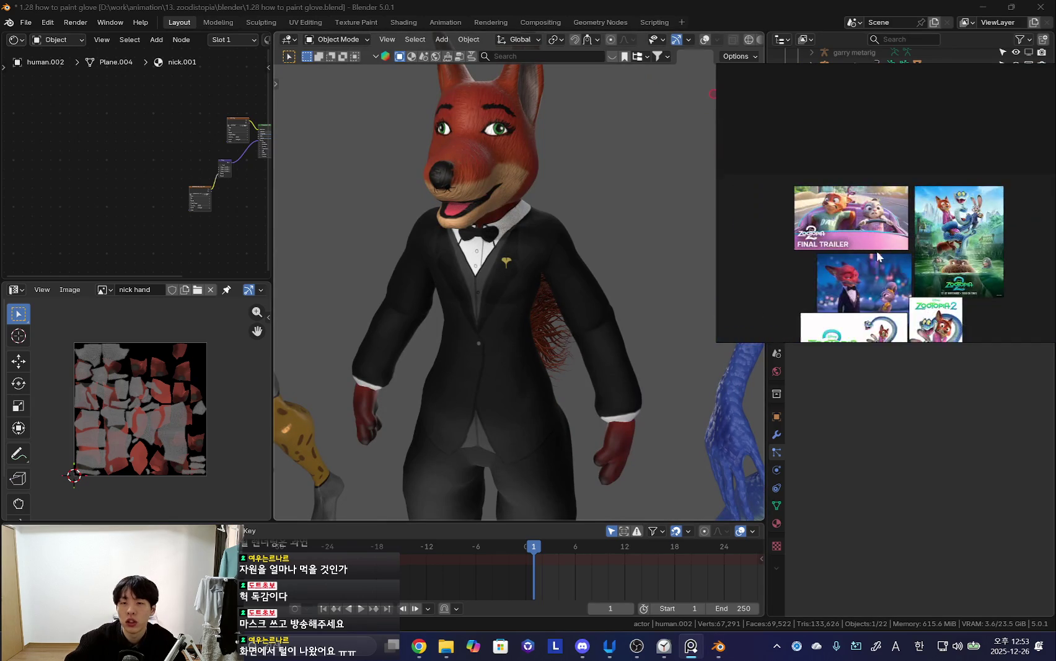
# - Zoom around the smooth tuxedo to compare it with the reference image
pyautogui.scroll(5, 843, 282)
pyautogui.scroll(2, 842, 283)
pyautogui.scroll(1, 514, 300)
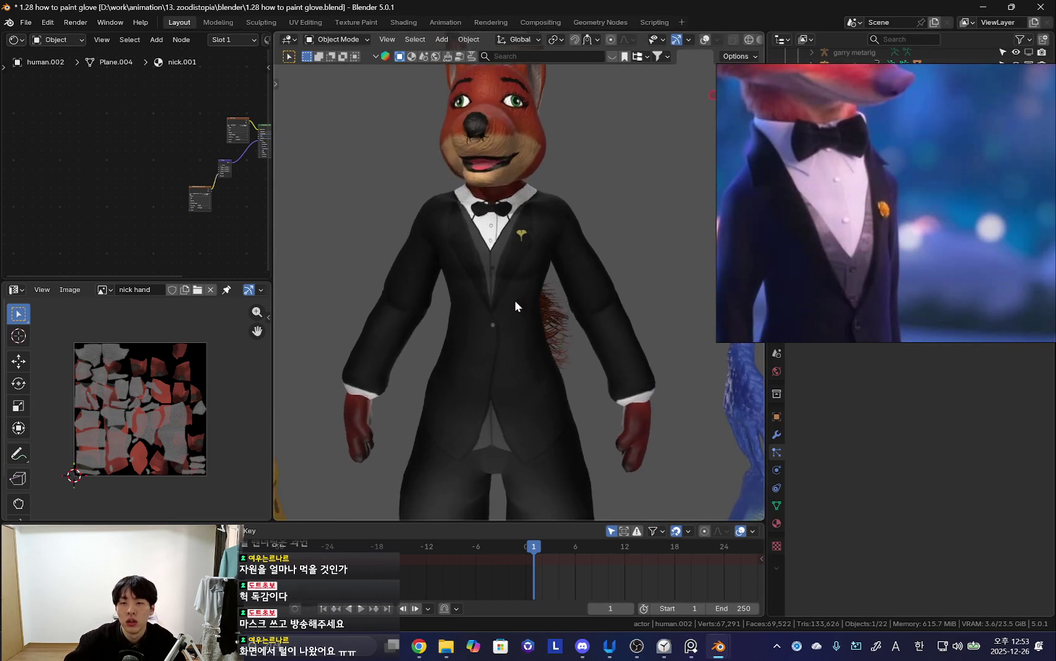
pyautogui.scroll(3, 508, 287)
pyautogui.scroll(2, 501, 339)
pyautogui.scroll(-2, 500, 340)
# - Orbit to the tuxedo's other side and bring up the Shift+A Add menu
pyautogui.scroll(-2, 518, 323)
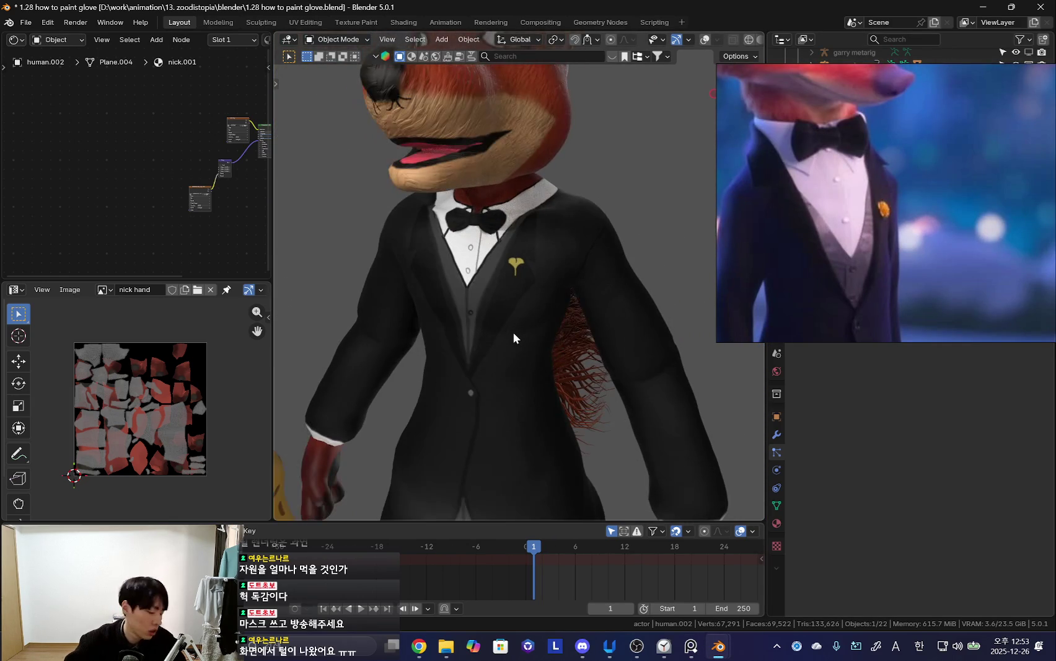
pyautogui.scroll(2, 512, 330)
pyautogui.moveTo(516, 301); pyautogui.dragTo(593, 292, button='middle')
pyautogui.scroll(-2, 499, 340)
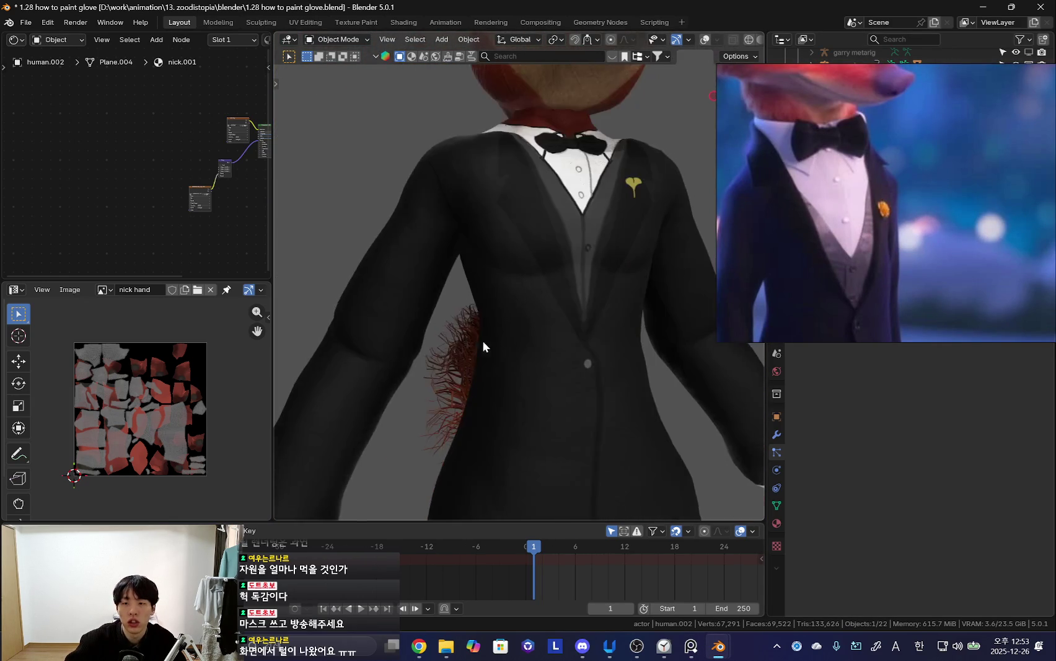
pyautogui.scroll(2, 503, 326)
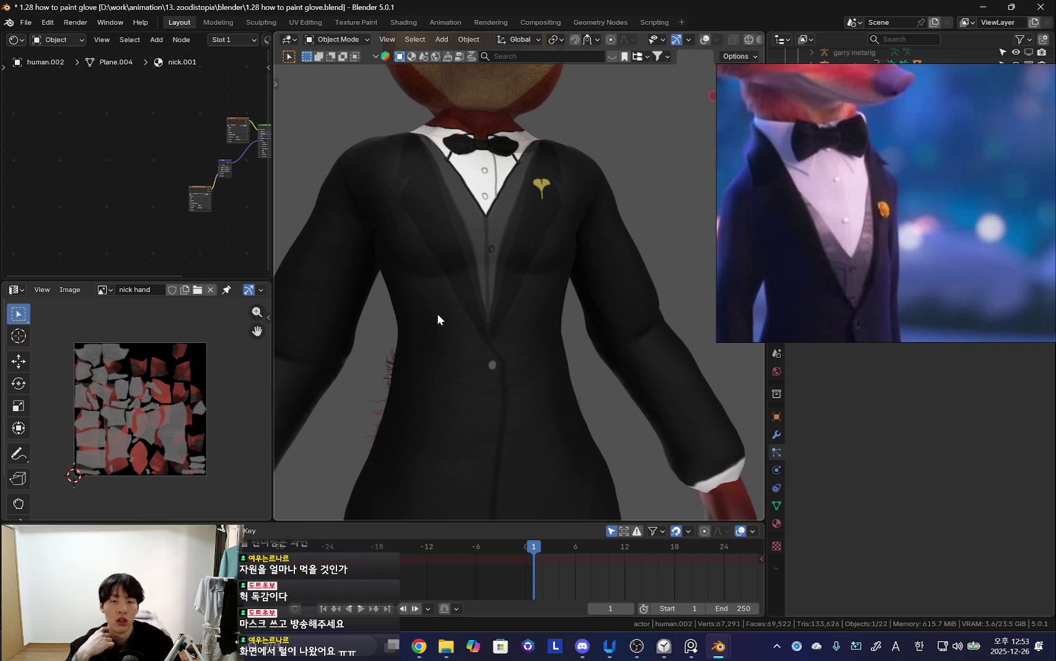
pyautogui.moveTo(438, 313)
pyautogui.mouseDown(button='middle')
pyautogui.moveTo(555, 324)
pyautogui.moveTo(446, 261)
pyautogui.mouseUp(button='middle')
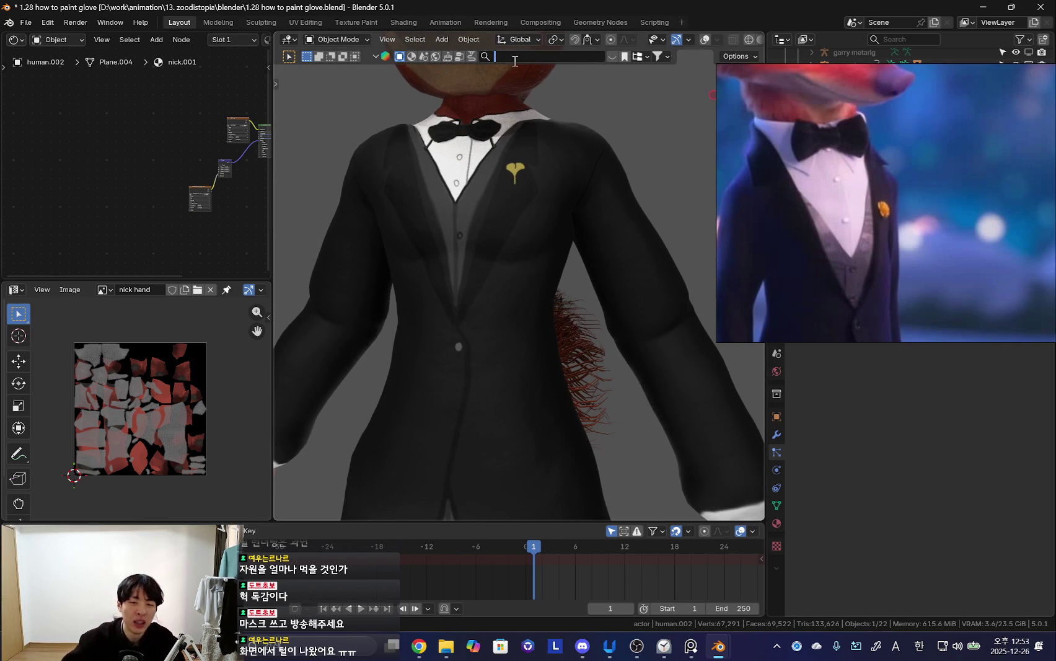
pyautogui.scroll(-5, 450, 302)
pyautogui.scroll(3, 499, 323)
pyautogui.hotkey('shift', 'a')
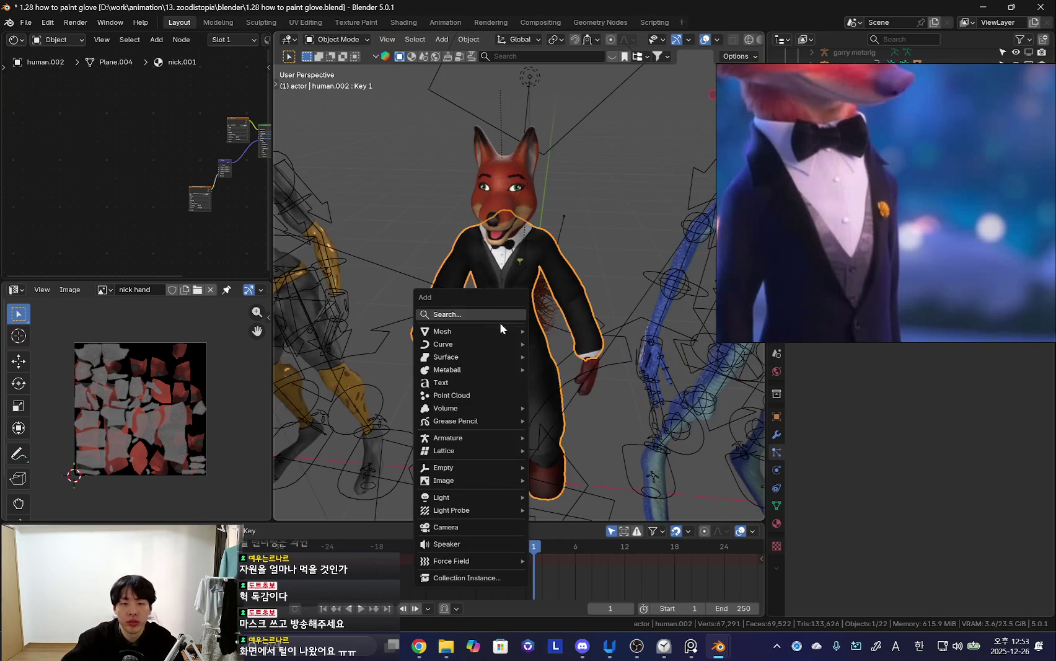
# - Add a mesh cube beside the fox and try scaling it down
pyautogui.click(572, 342)
pyautogui.moveTo(546, 349); pyautogui.dragTo(569, 354, button='middle')
pyautogui.press('s')
pyautogui.click(576, 310)
pyautogui.scroll(3, 550, 314)
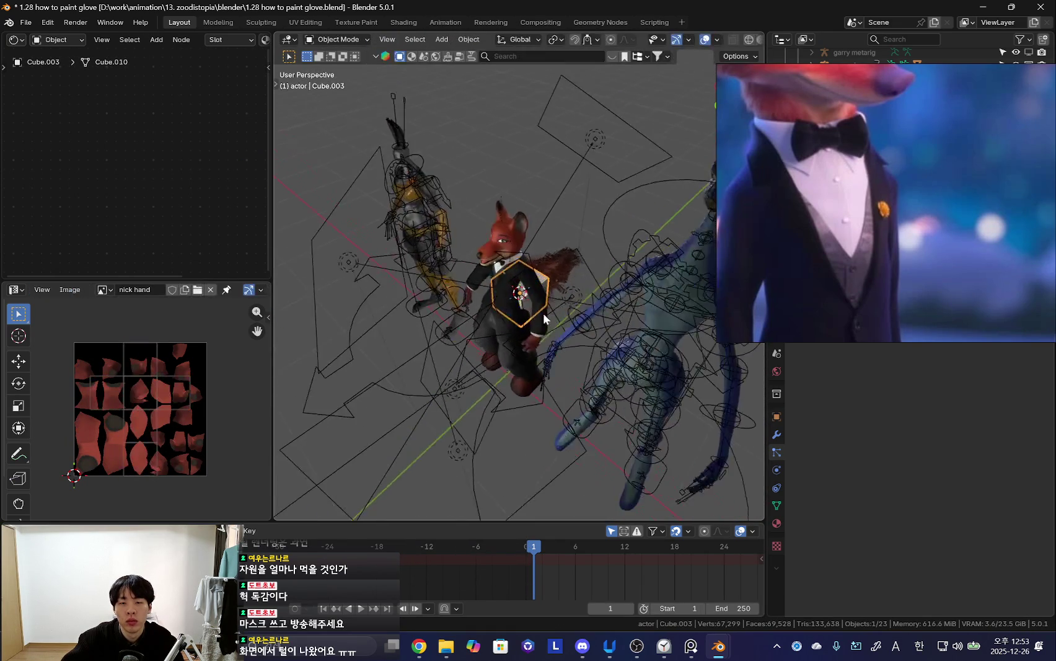
# - Undo the scaling to restore the full 2 m cube and reselect the fox body
pyautogui.hotkey('shift', 'alt', 'z')
pyautogui.moveTo(588, 312)
pyautogui.mouseDown(button='middle')
pyautogui.moveTo(558, 287)
pyautogui.moveTo(491, 288)
pyautogui.moveTo(500, 276)
pyautogui.moveTo(531, 365)
pyautogui.moveTo(570, 342)
pyautogui.moveTo(537, 268)
pyautogui.moveTo(494, 239)
pyautogui.moveTo(483, 364)
pyautogui.moveTo(484, 282)
pyautogui.moveTo(499, 355)
pyautogui.mouseUp(button='middle')
pyautogui.hotkey('ctrl', 'z')
pyautogui.hotkey('shift', 'alt', 'z')
pyautogui.click(537, 266)
pyautogui.scroll(3, 537, 266)
pyautogui.hotkey('shift', 'alt', 'z')
pyautogui.hotkey('shift', 'alt', 'z')
pyautogui.hotkey('shift', 'alt', 'z')
pyautogui.hotkey('shift', 'alt', 'z')
pyautogui.hotkey('shift', 'alt', 'z')
pyautogui.hotkey('shift', 'alt', 'z')
pyautogui.hotkey('shift', 'alt', 'z')
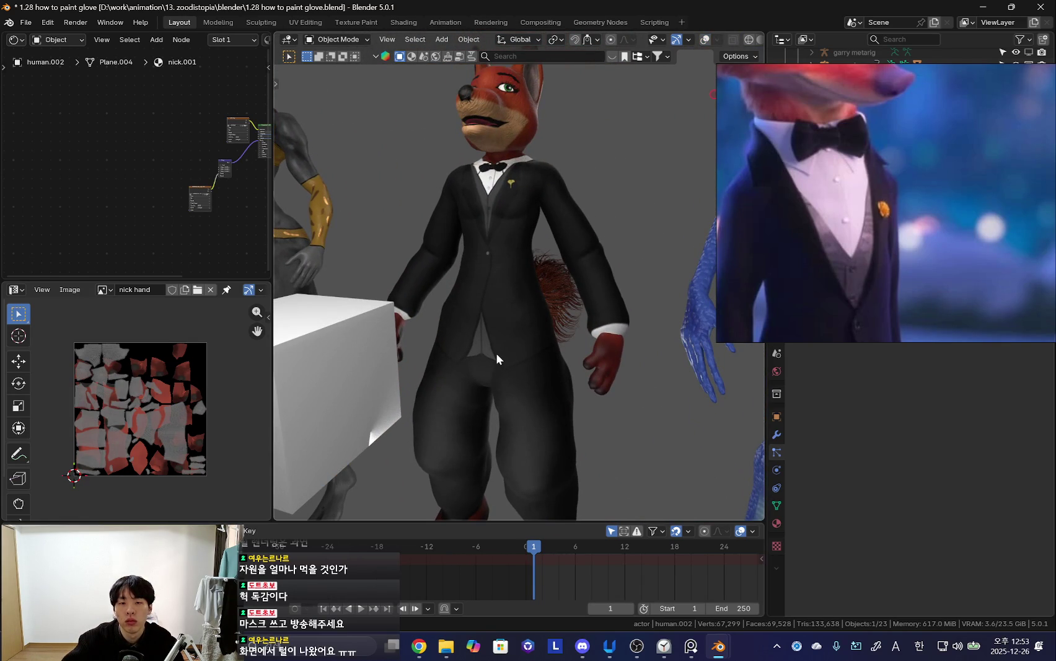
# - Search the online material library for cloth materials
pyautogui.click(540, 57)
pyautogui.write('h')
pyautogui.press('Return')
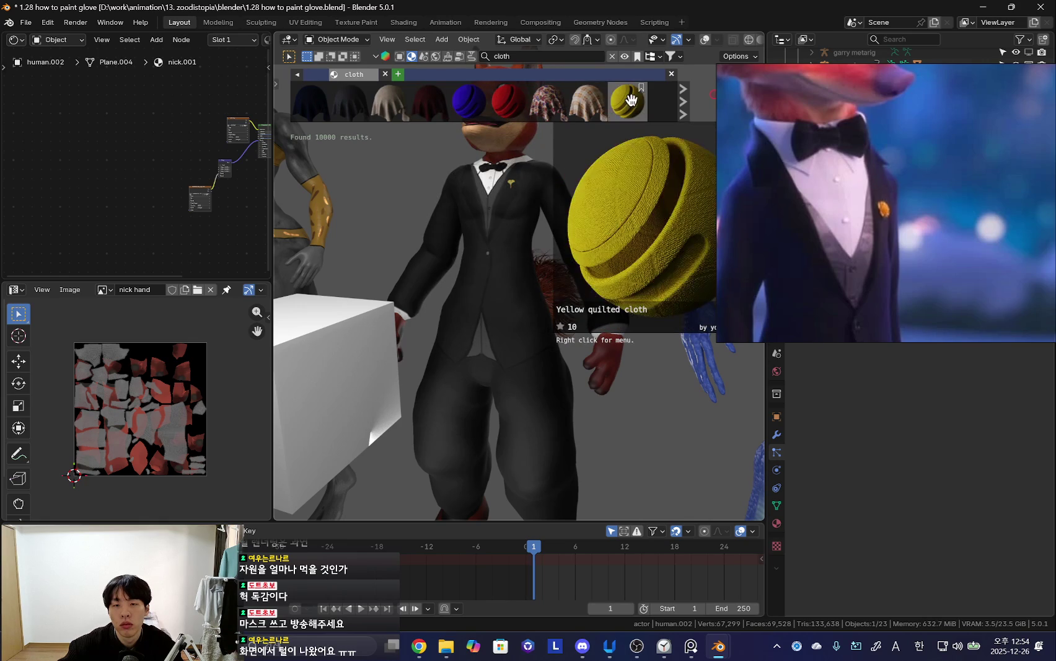
pyautogui.scroll(-4, 631, 99)
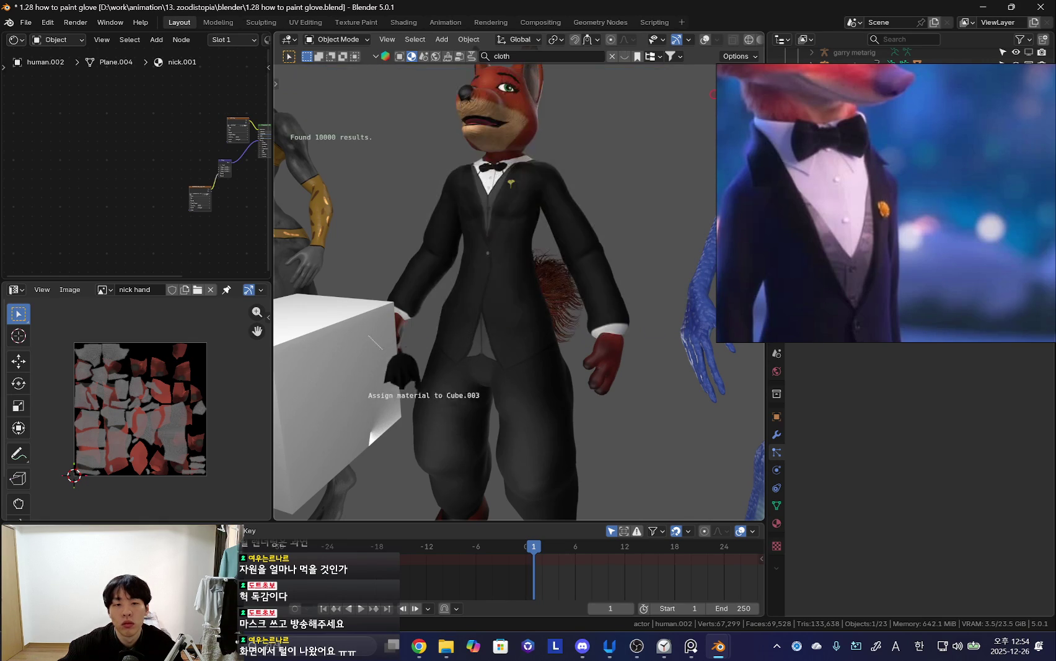
# - Try Cloth Black on the fox, then undo it to keep the original tuxedo
pyautogui.moveTo(433, 110); pyautogui.dragTo(342, 353)
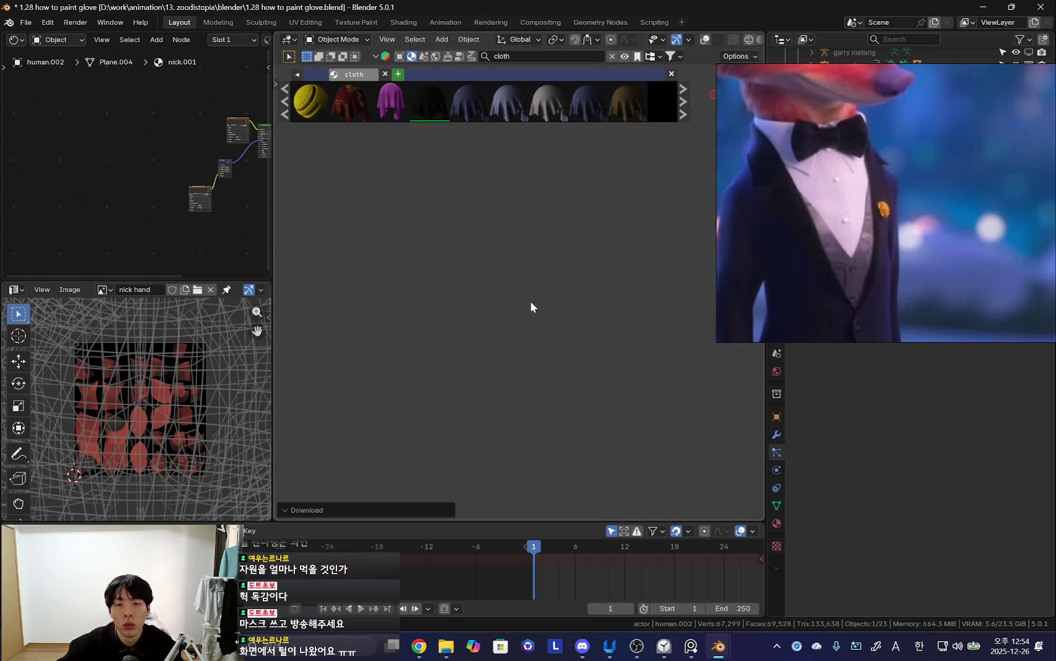
pyautogui.scroll(3, 496, 335)
pyautogui.scroll(4, 497, 321)
pyautogui.scroll(-5, 601, 271)
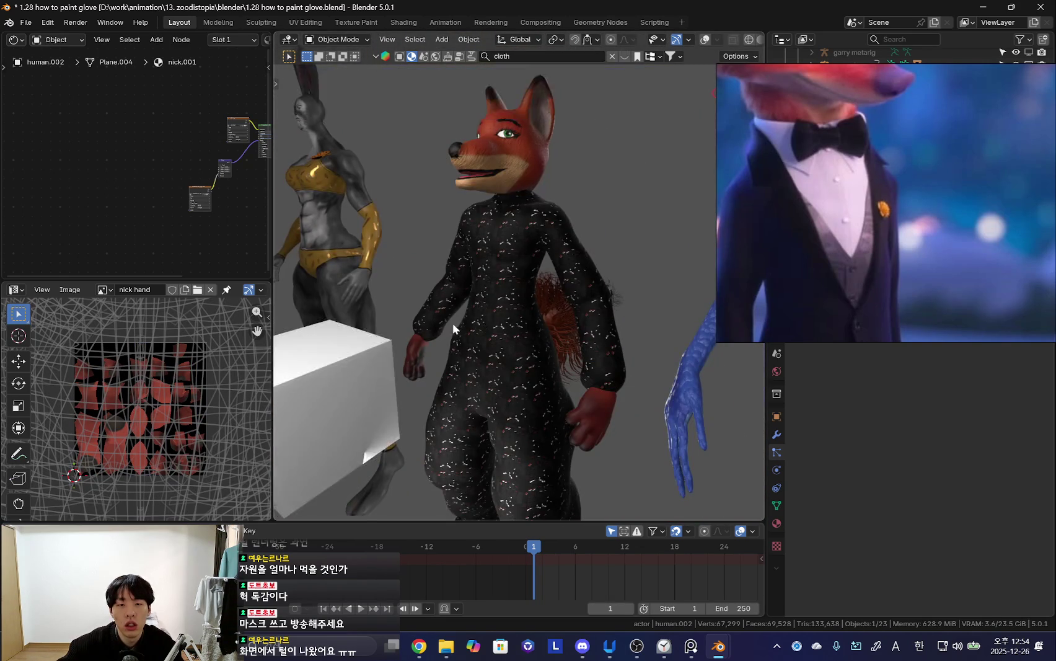
pyautogui.scroll(1, 454, 323)
pyautogui.click(578, 162)
pyautogui.hotkey('ctrl', 'z')
pyautogui.hotkey('ctrl', 'z')
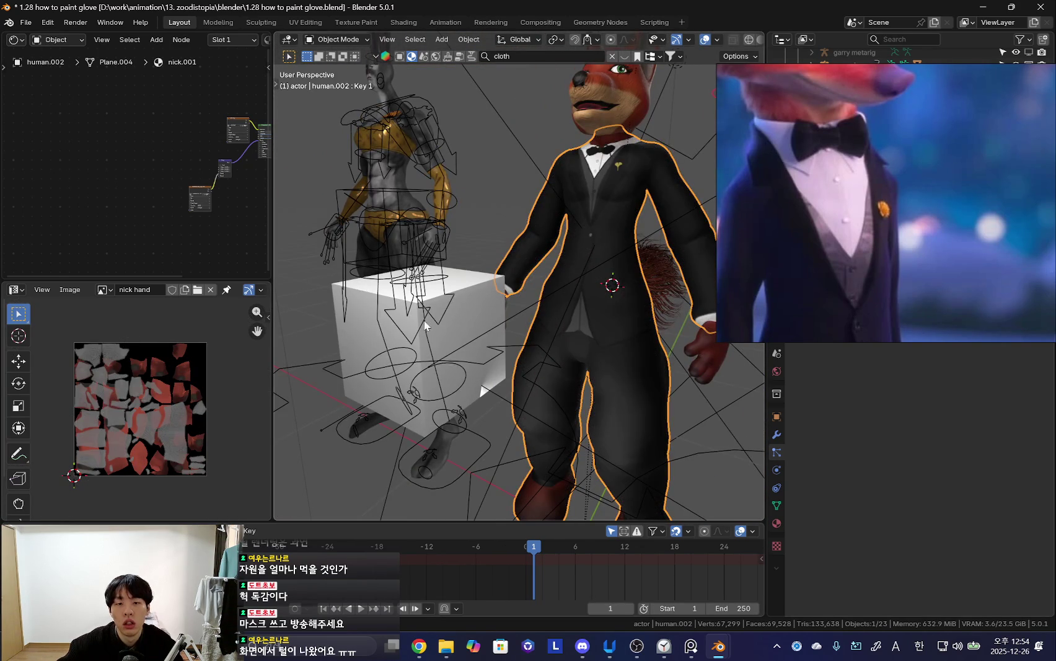
# - Move the cube away from the fox by about -0.38, -0.71, 0.28 m
pyautogui.moveTo(451, 312); pyautogui.dragTo(403, 339, button='middle')
pyautogui.click(453, 310)
pyautogui.moveTo(452, 310); pyautogui.dragTo(433, 291, button='middle')
pyautogui.press('g')
pyautogui.click(371, 219)
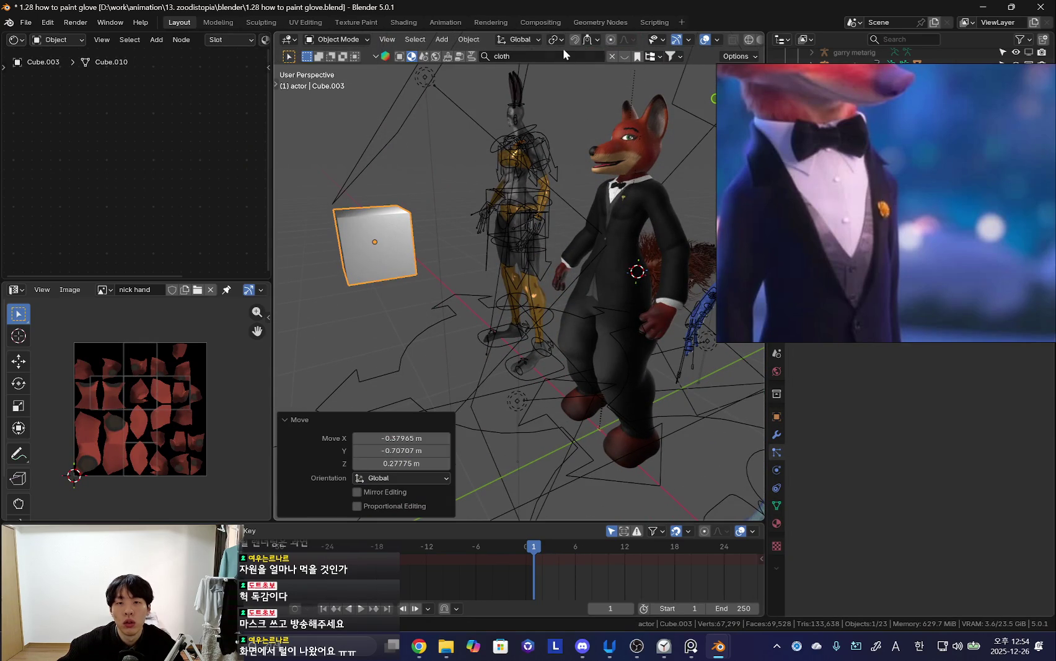
# - Apply the Cloth Black material to the cube
pyautogui.click(624, 56)
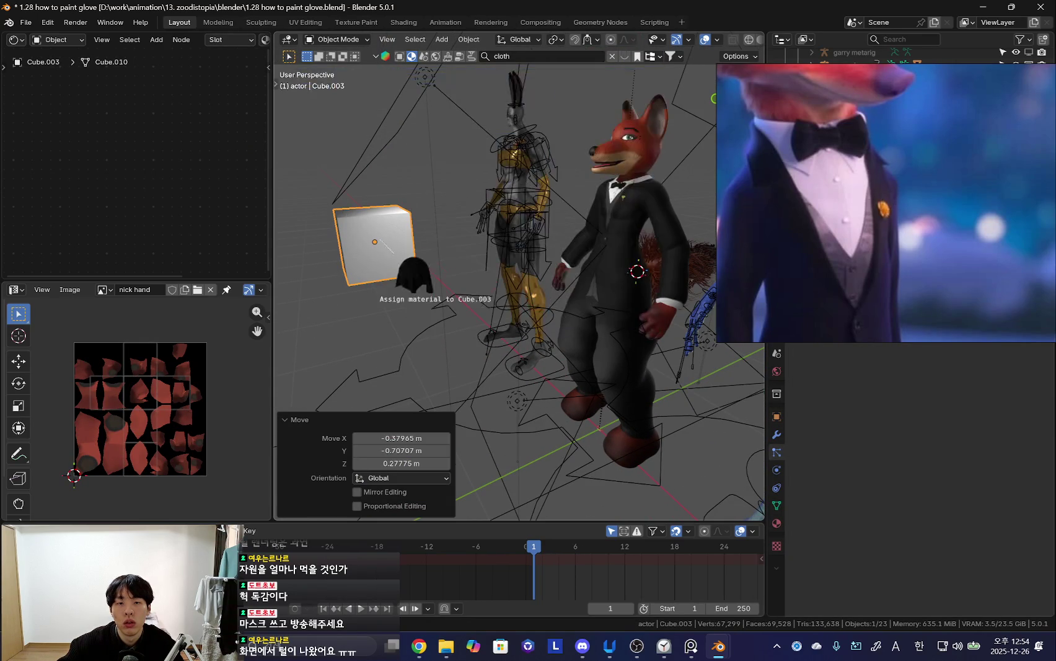
pyautogui.moveTo(430, 102); pyautogui.dragTo(376, 245)
pyautogui.scroll(2, 360, 251)
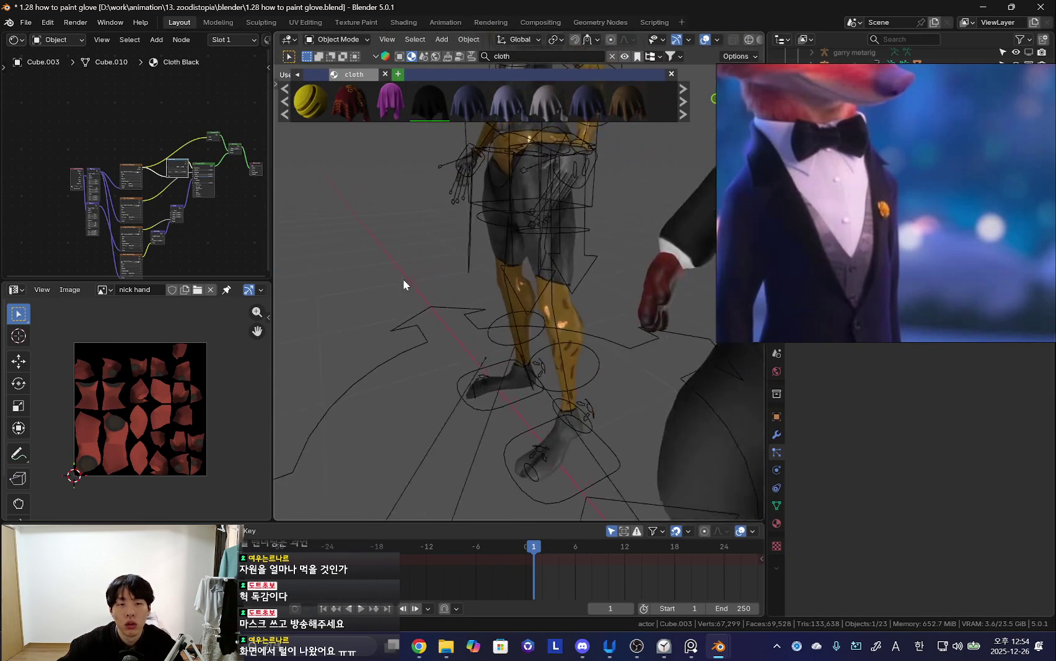
# - Preview the fabric-60_normal texture on the sample plane
pyautogui.scroll(2, 368, 260)
pyautogui.moveTo(575, 330)
pyautogui.mouseDown(button='middle')
pyautogui.moveTo(436, 306)
pyautogui.moveTo(436, 349)
pyautogui.moveTo(549, 314)
pyautogui.moveTo(548, 286)
pyautogui.moveTo(420, 301)
pyautogui.moveTo(463, 318)
pyautogui.moveTo(453, 258)
pyautogui.moveTo(475, 255)
pyautogui.moveTo(494, 274)
pyautogui.mouseUp(button='middle')
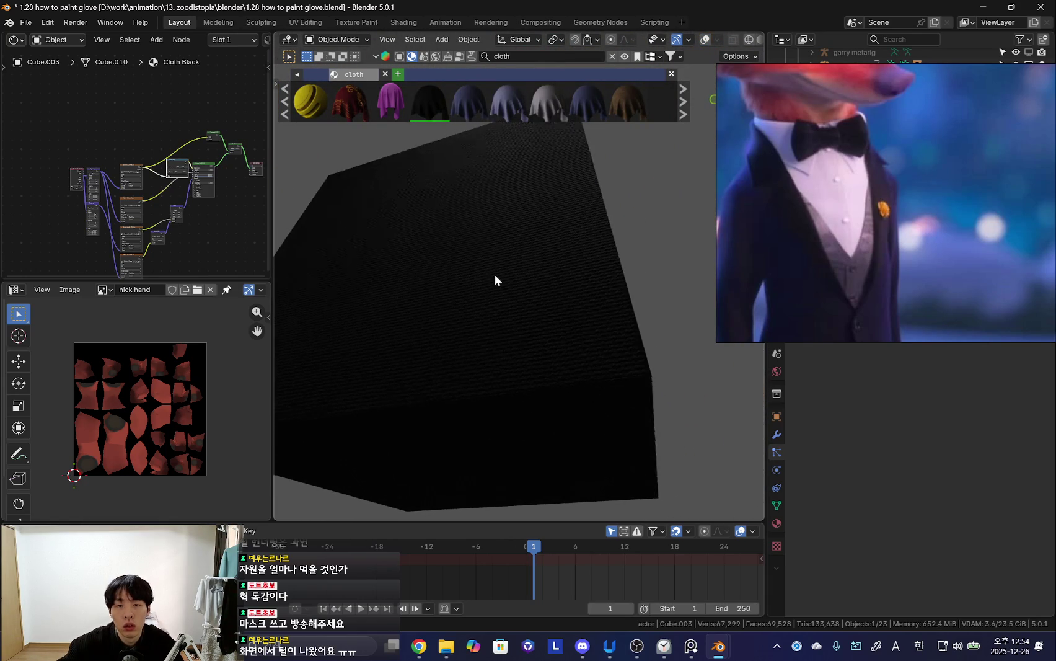
pyautogui.scroll(2, 90, 188)
pyautogui.scroll(3, 111, 161)
pyautogui.scroll(2, 136, 137)
pyautogui.scroll(-4, 123, 164)
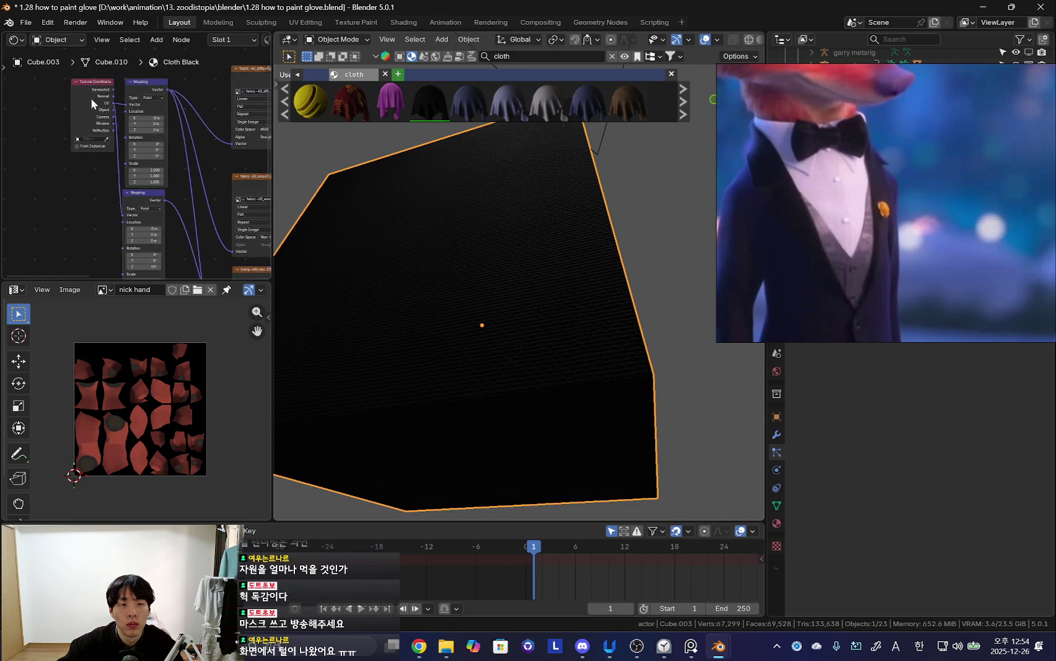
pyautogui.scroll(2, 98, 169)
pyautogui.scroll(2, 192, 201)
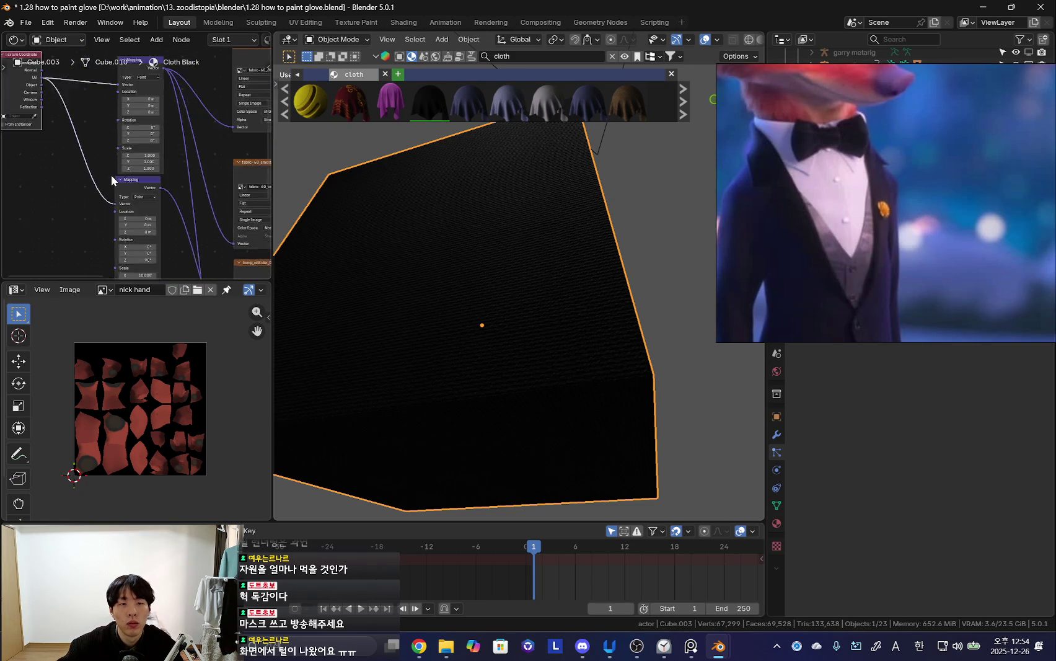
pyautogui.moveTo(192, 201); pyautogui.dragTo(64, 115, button='middle')
pyautogui.scroll(1, 98, 174)
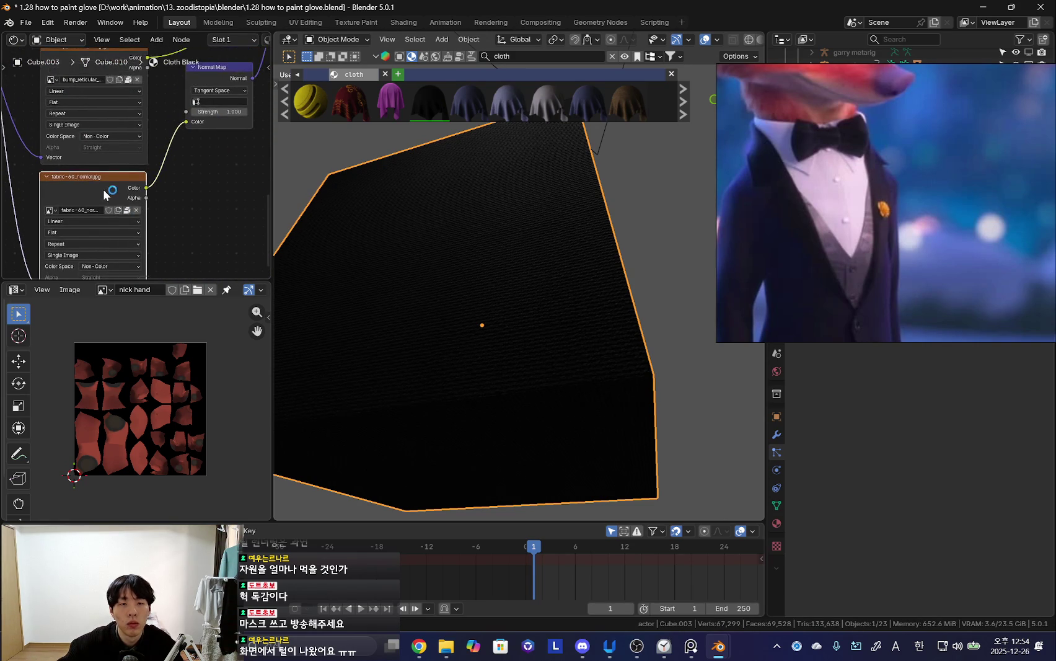
pyautogui.keyDown('ctrl'); pyautogui.keyDown('shift'); pyautogui.click(103, 189); pyautogui.keyUp('shift'); pyautogui.keyUp('ctrl')
pyautogui.keyDown('ctrl'); pyautogui.keyDown('shift'); pyautogui.click(102, 120); pyautogui.keyUp('shift'); pyautogui.keyUp('ctrl')
pyautogui.hotkey('ctrl', 'z')
# - Select the fox character's suited body with the Bump and Principled nodes in view
pyautogui.scroll(-2, 179, 199)
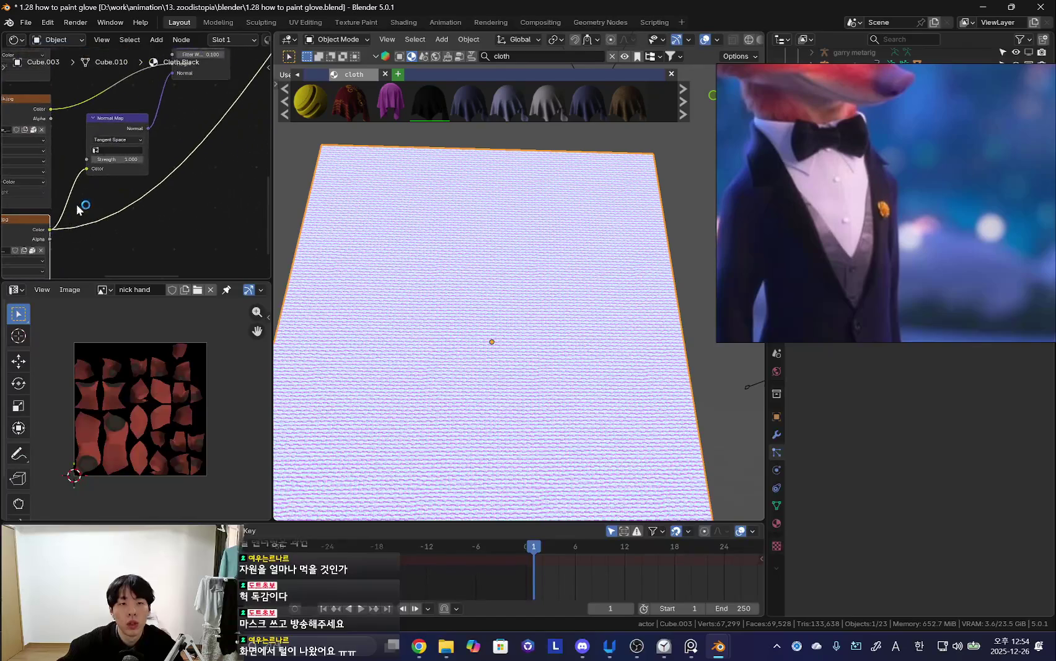
pyautogui.scroll(-1, 178, 200)
pyautogui.moveTo(179, 200); pyautogui.dragTo(155, 207, button='middle')
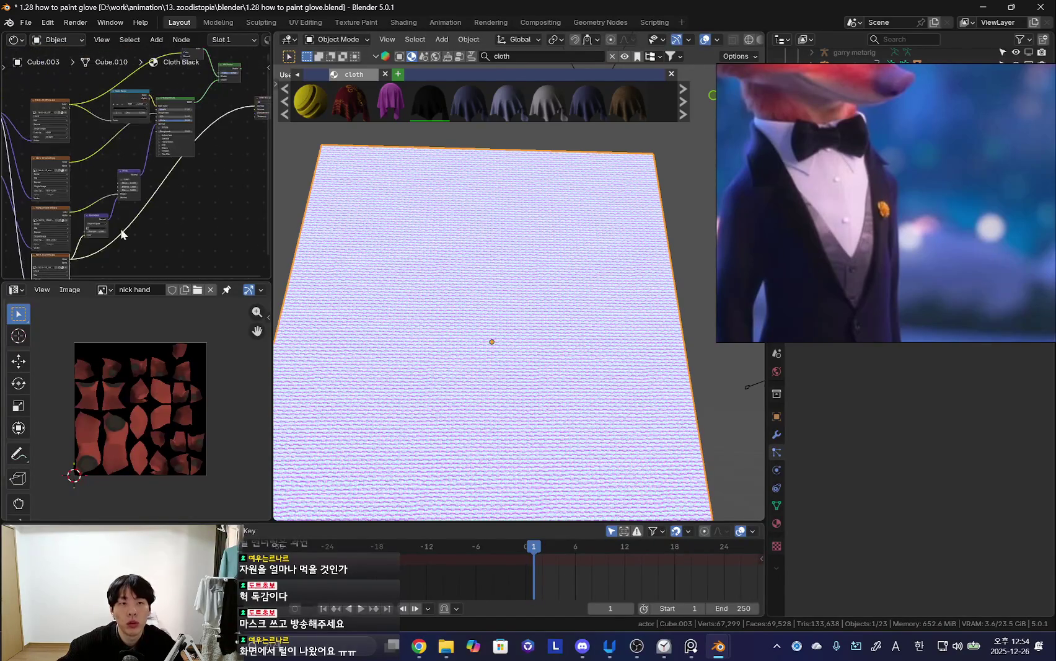
pyautogui.scroll(-3, 470, 268)
pyautogui.scroll(-5, 469, 269)
pyautogui.scroll(8, 419, 285)
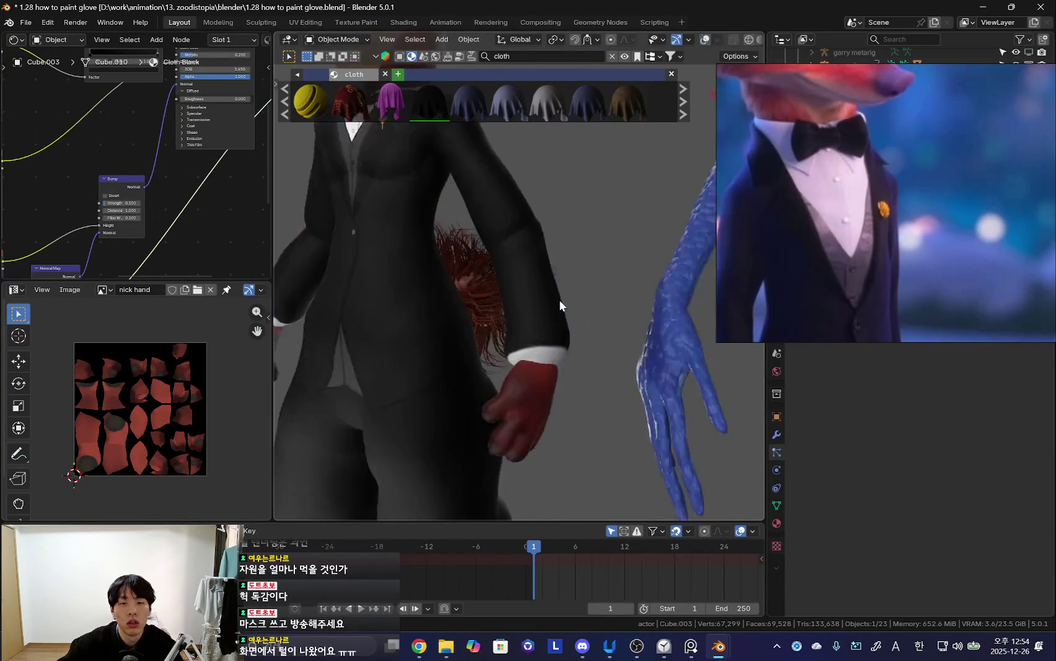
pyautogui.moveTo(558, 300); pyautogui.dragTo(352, 207, button='middle')
pyautogui.click(521, 248)
pyautogui.scroll(2, 108, 196)
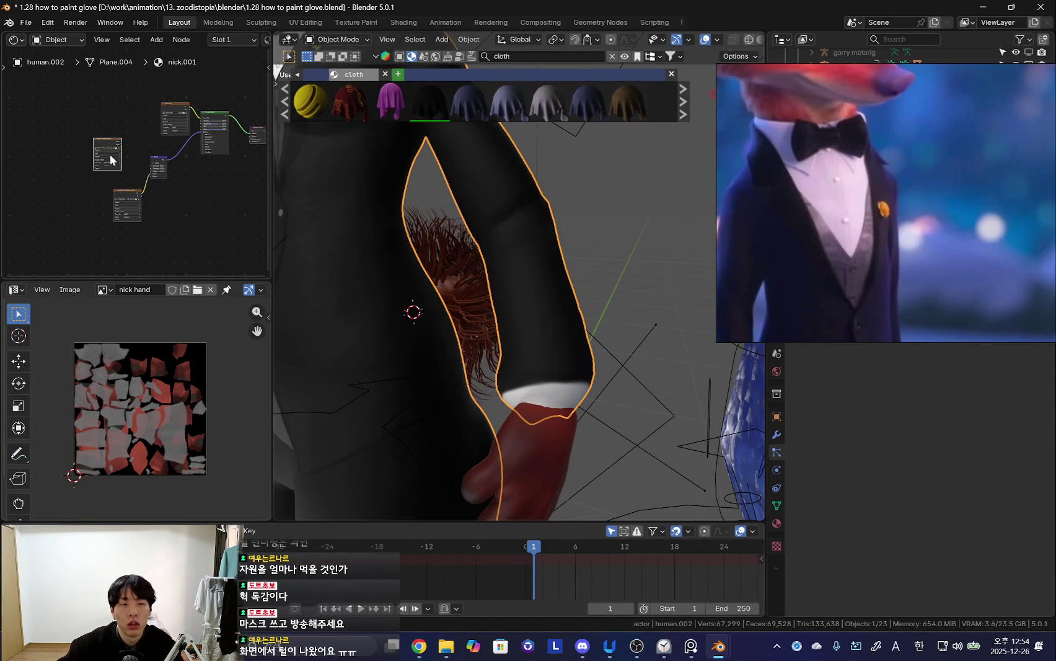
pyautogui.scroll(2, 109, 154)
pyautogui.scroll(2, 105, 168)
# - Add a Normal Map node and link it into the Bump node's Normal input
pyautogui.hotkey('shift', 'a')
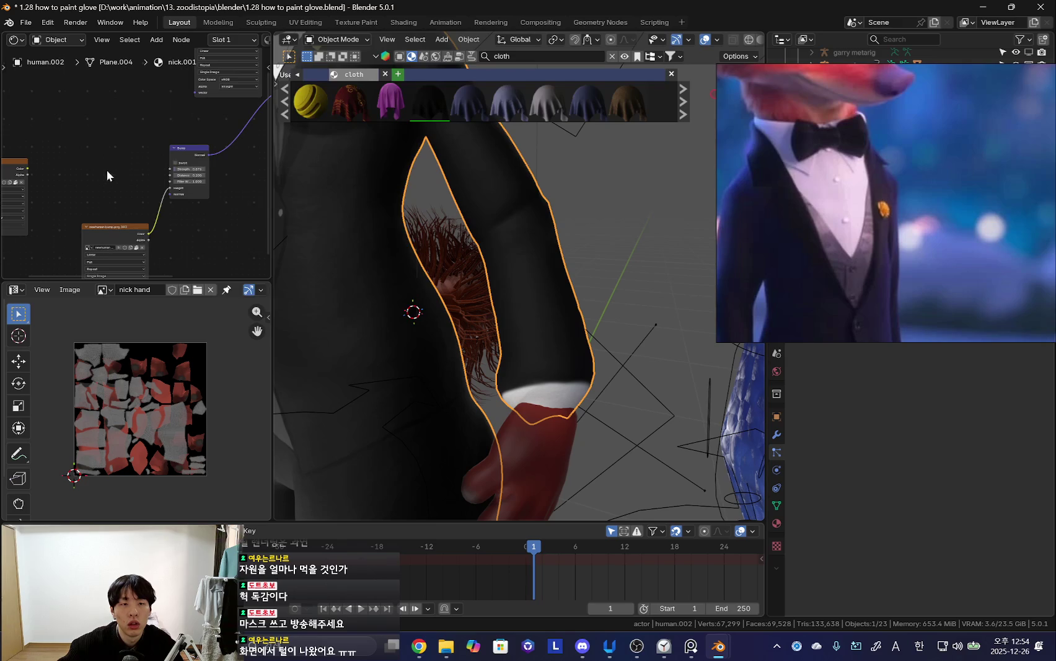
pyautogui.press('Escape')
pyautogui.scroll(1, 127, 164)
pyautogui.hotkey('shift', 'a')
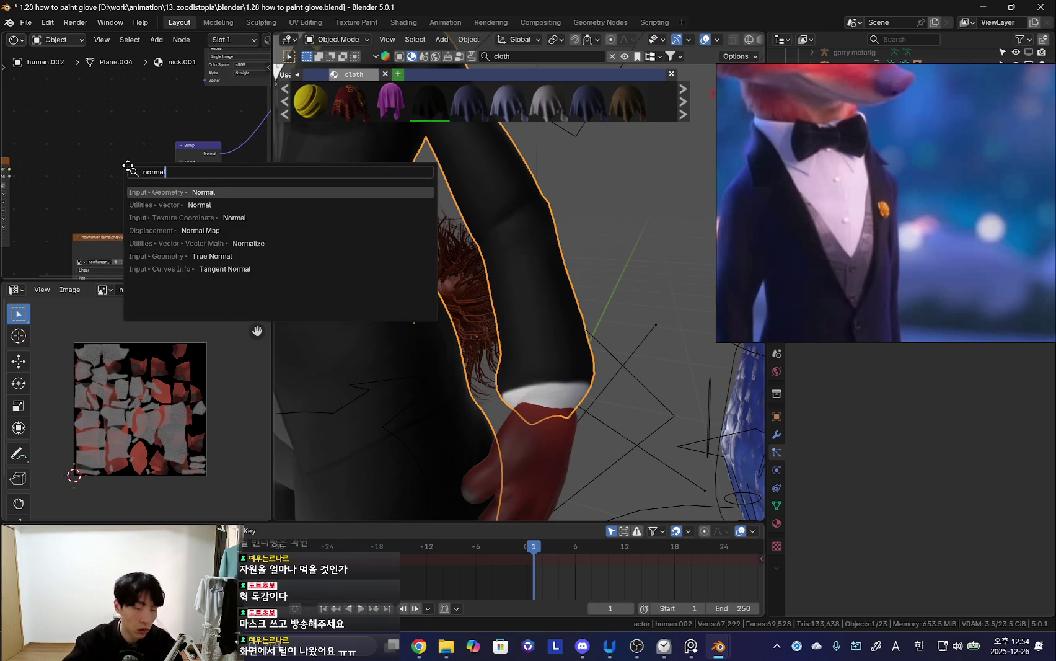
pyautogui.press('Escape')
pyautogui.hotkey('shift', 'a')
pyautogui.click(128, 165)
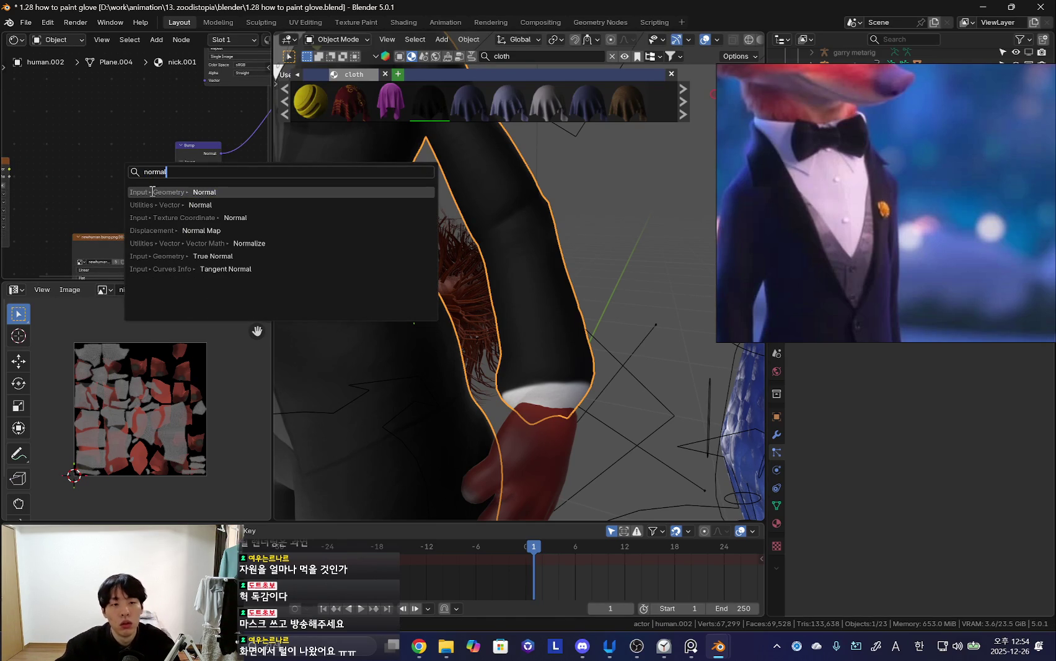
pyautogui.click(201, 230)
pyautogui.click(145, 149)
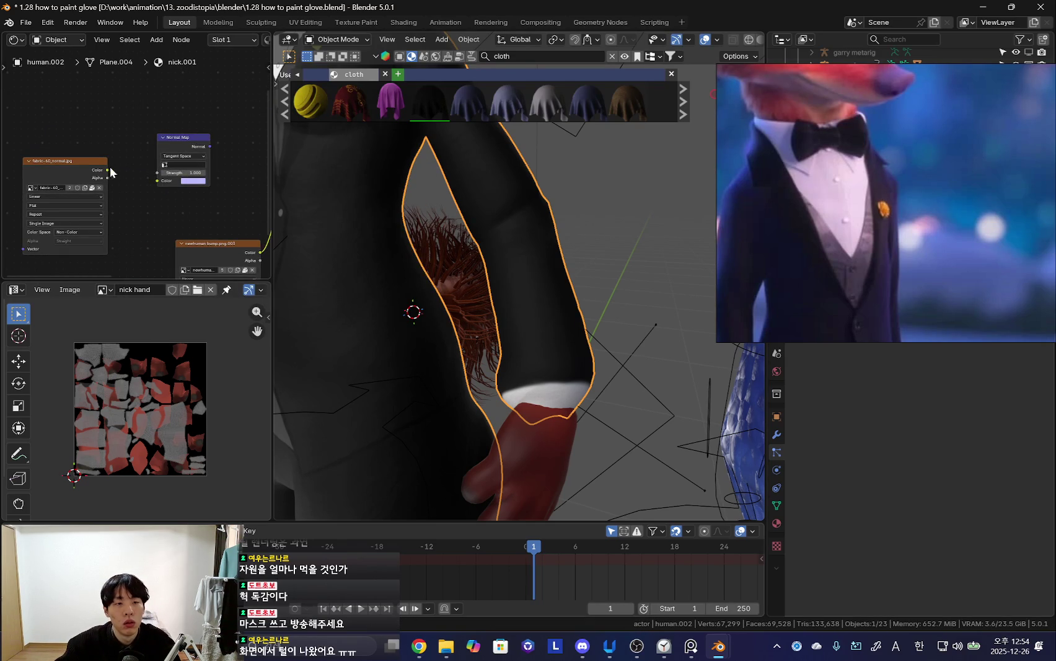
pyautogui.moveTo(151, 180)
pyautogui.mouseDown(button='middle')
pyautogui.moveTo(143, 159)
pyautogui.moveTo(117, 154)
pyautogui.mouseUp(button='middle')
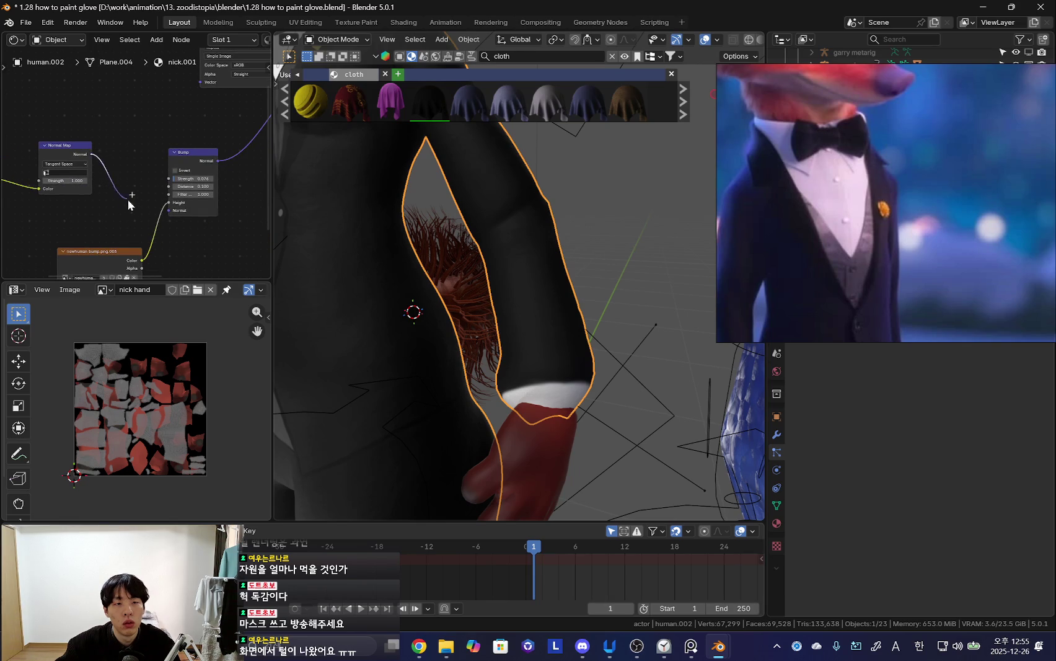
pyautogui.moveTo(160, 224); pyautogui.dragTo(169, 210)
# - Inspect the textured torso and bring the fabric texture and Mapping nodes into view
pyautogui.moveTo(372, 279); pyautogui.dragTo(476, 324, button='middle')
pyautogui.scroll(-3, 500, 364)
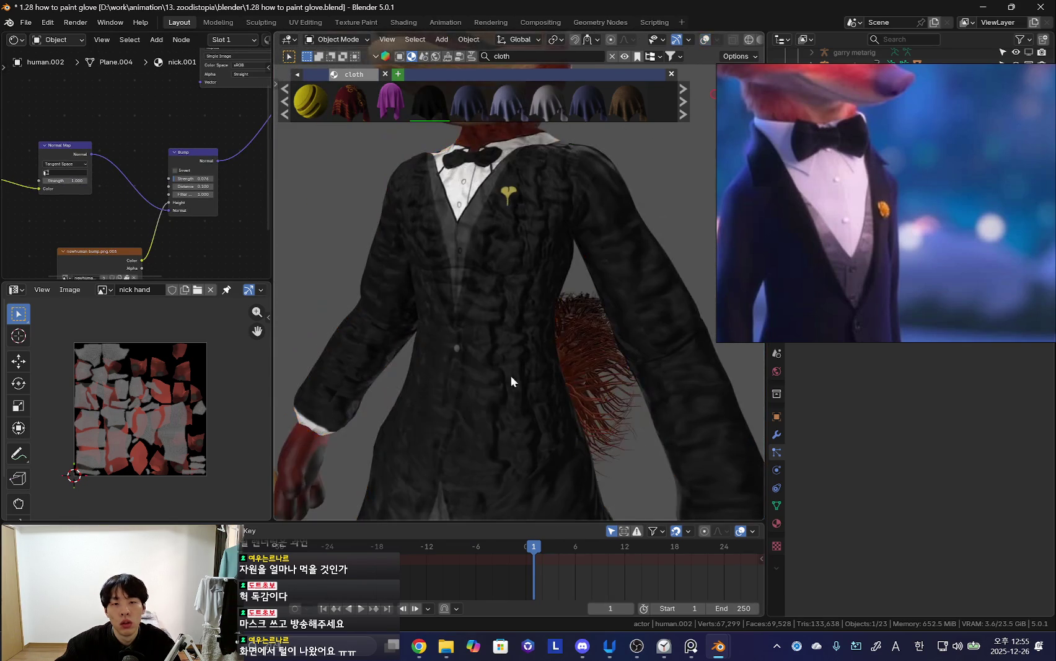
pyautogui.scroll(4, 496, 211)
pyautogui.scroll(-2, 471, 327)
pyautogui.scroll(-3, 471, 327)
pyautogui.moveTo(12, 211); pyautogui.dragTo(186, 219, button='middle')
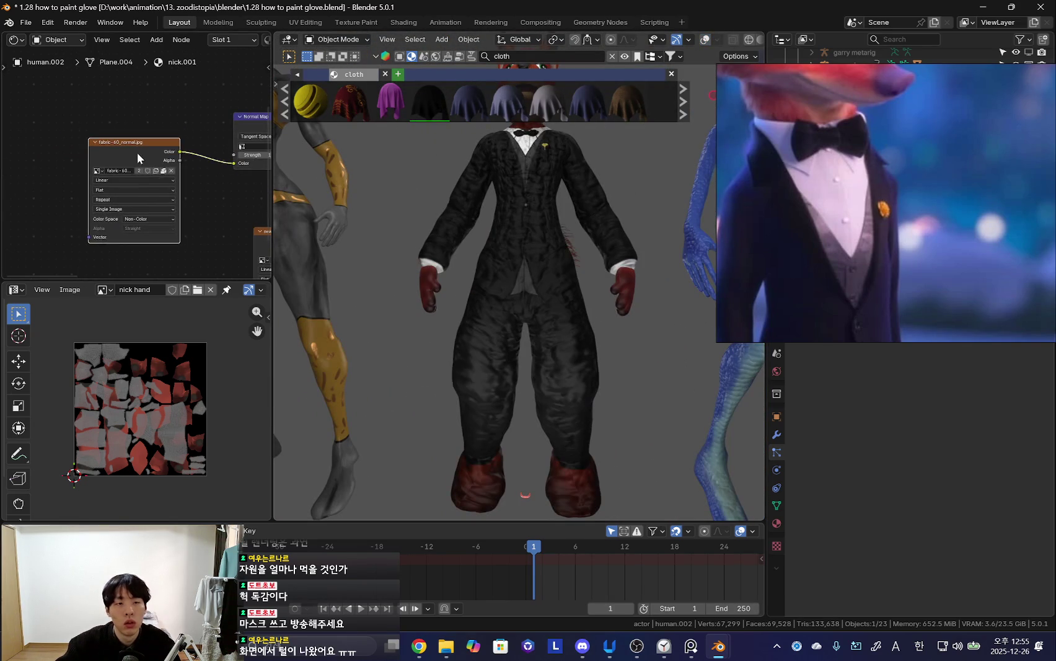
pyautogui.scroll(2, 108, 190)
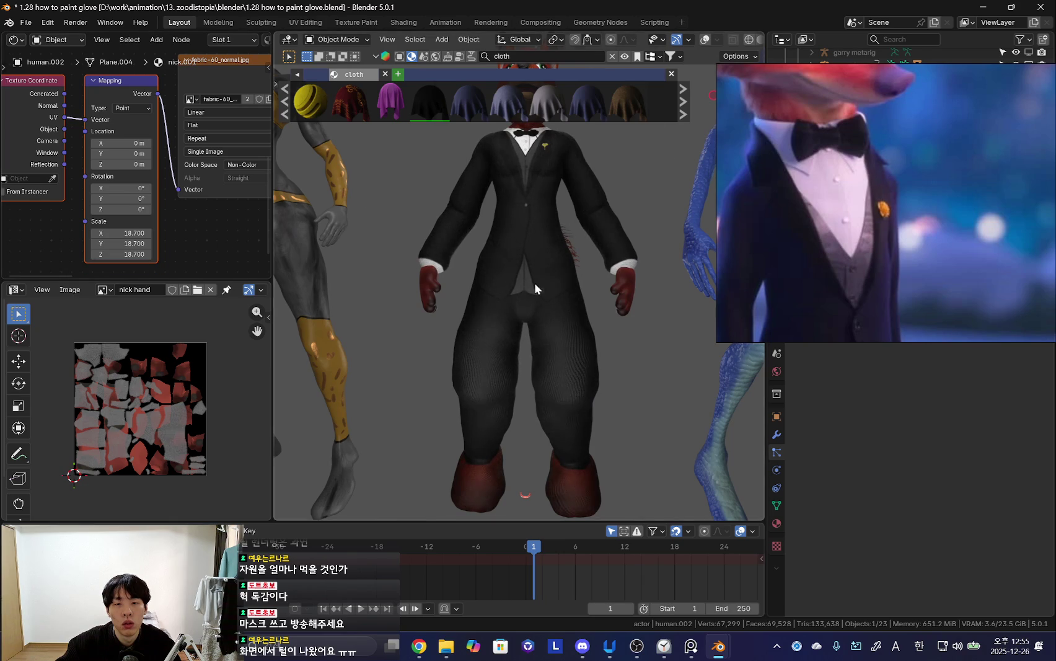
pyautogui.scroll(5, 533, 282)
pyautogui.scroll(-5, 543, 292)
pyautogui.scroll(2, 534, 300)
pyautogui.scroll(5, 546, 314)
pyautogui.scroll(-3, 556, 329)
pyautogui.scroll(3, 527, 313)
pyautogui.scroll(2, 522, 309)
pyautogui.scroll(-1, 502, 314)
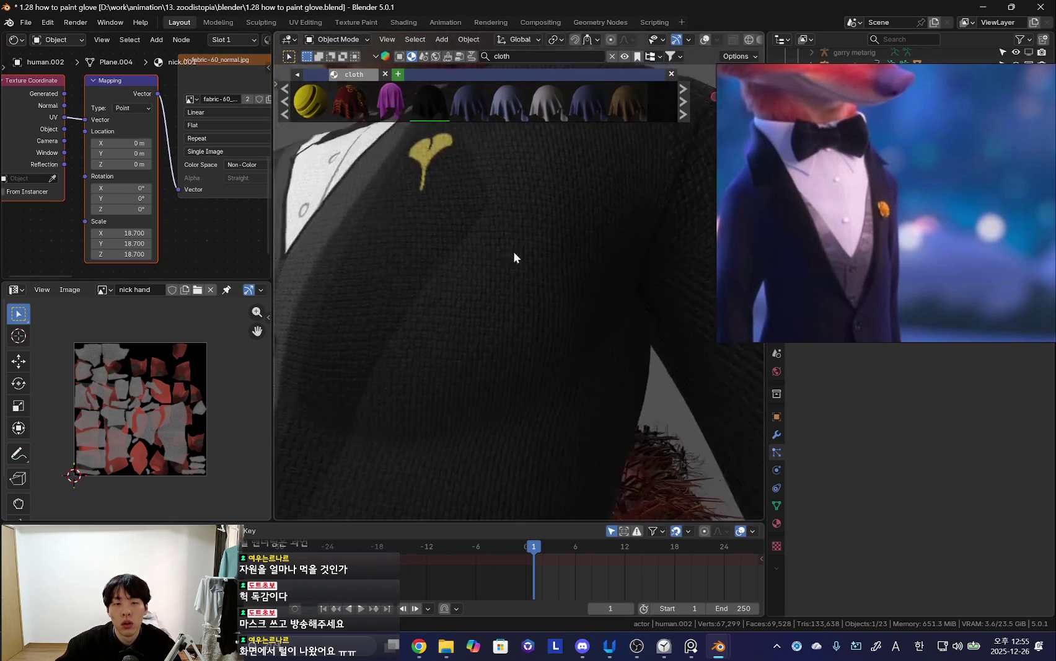
pyautogui.scroll(-2, 476, 271)
pyautogui.scroll(-2, 419, 283)
pyautogui.scroll(-2, 523, 304)
pyautogui.scroll(3, 532, 384)
# - Set the fabric texture's Mapping scale to 8.3
pyautogui.moveTo(511, 379)
pyautogui.mouseDown(button='middle')
pyautogui.moveTo(567, 378)
pyautogui.moveTo(495, 370)
pyautogui.moveTo(589, 287)
pyautogui.moveTo(552, 311)
pyautogui.moveTo(527, 304)
pyautogui.mouseUp(button='middle')
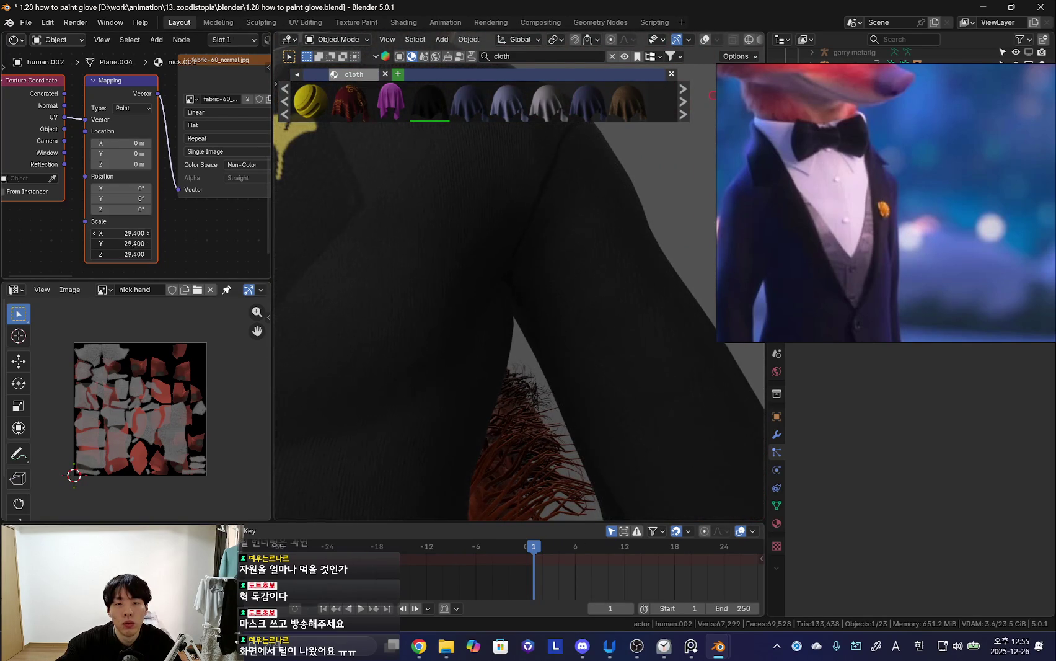
pyautogui.scroll(-3, 433, 272)
pyautogui.moveTo(433, 272)
pyautogui.mouseDown(button='middle')
pyautogui.moveTo(525, 329)
pyautogui.moveTo(585, 313)
pyautogui.moveTo(535, 180)
pyautogui.mouseUp(button='middle')
pyautogui.scroll(3, 585, 314)
pyautogui.scroll(-4, 496, 330)
pyautogui.scroll(1, 514, 368)
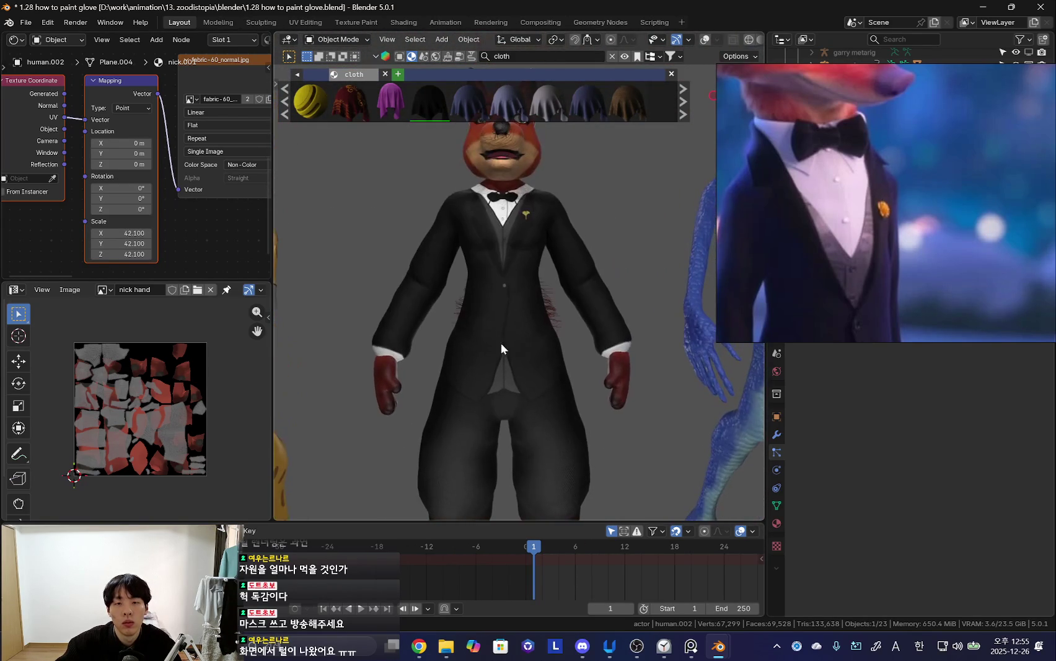
pyautogui.scroll(1, 258, 240)
pyautogui.moveTo(257, 241); pyautogui.dragTo(209, 191, button='middle')
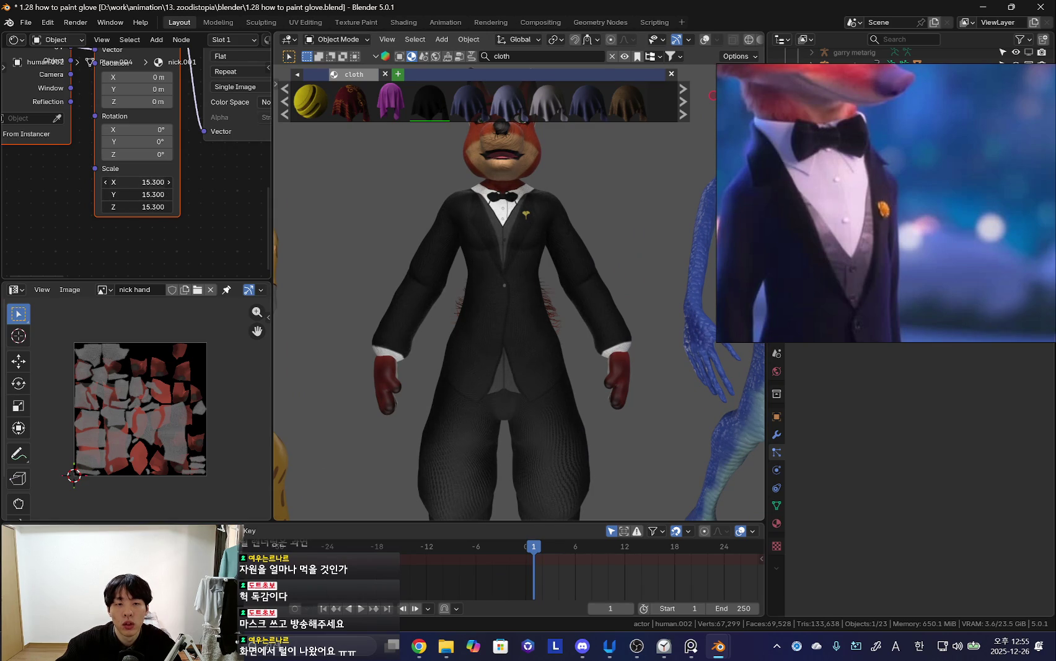
pyautogui.hotkey('ctrl', 'z')
pyautogui.moveTo(285, 224)
pyautogui.mouseDown(button='middle')
pyautogui.moveTo(486, 291)
pyautogui.moveTo(432, 296)
pyautogui.mouseUp(button='middle')
pyautogui.moveTo(137, 181); pyautogui.dragTo(161, 181)
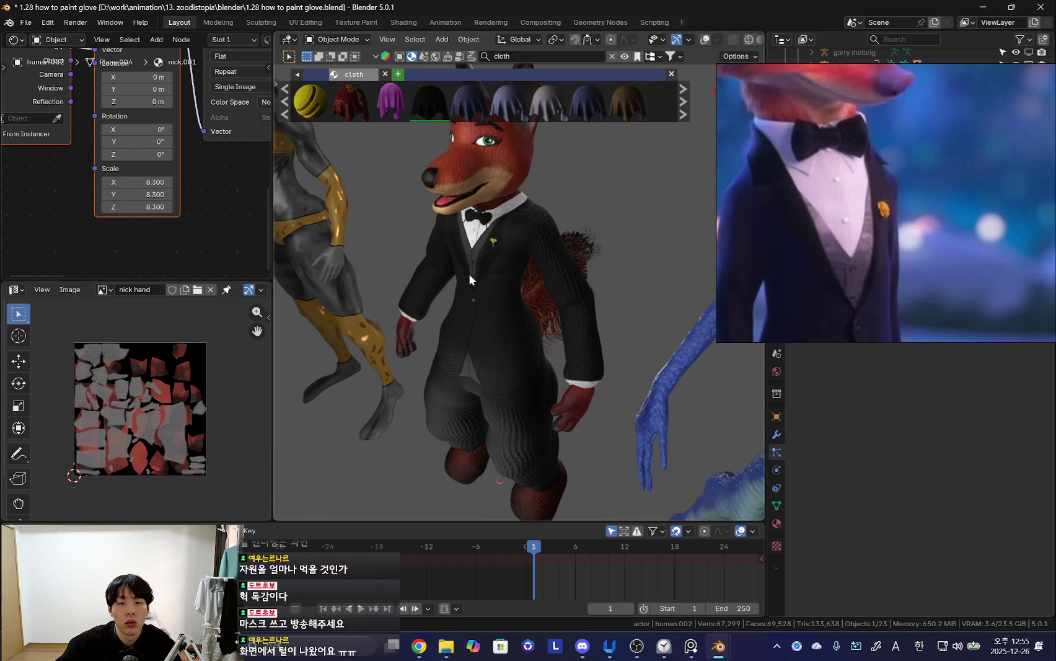
pyautogui.scroll(5, 432, 275)
pyautogui.scroll(-3, 186, 161)
pyautogui.moveTo(165, 169)
pyautogui.mouseDown(button='middle')
pyautogui.moveTo(167, 195)
pyautogui.moveTo(80, 248)
pyautogui.mouseUp(button='middle')
# - Orbit low around the character to inspect the suit's fabric from the side and back
pyautogui.scroll(3, 167, 195)
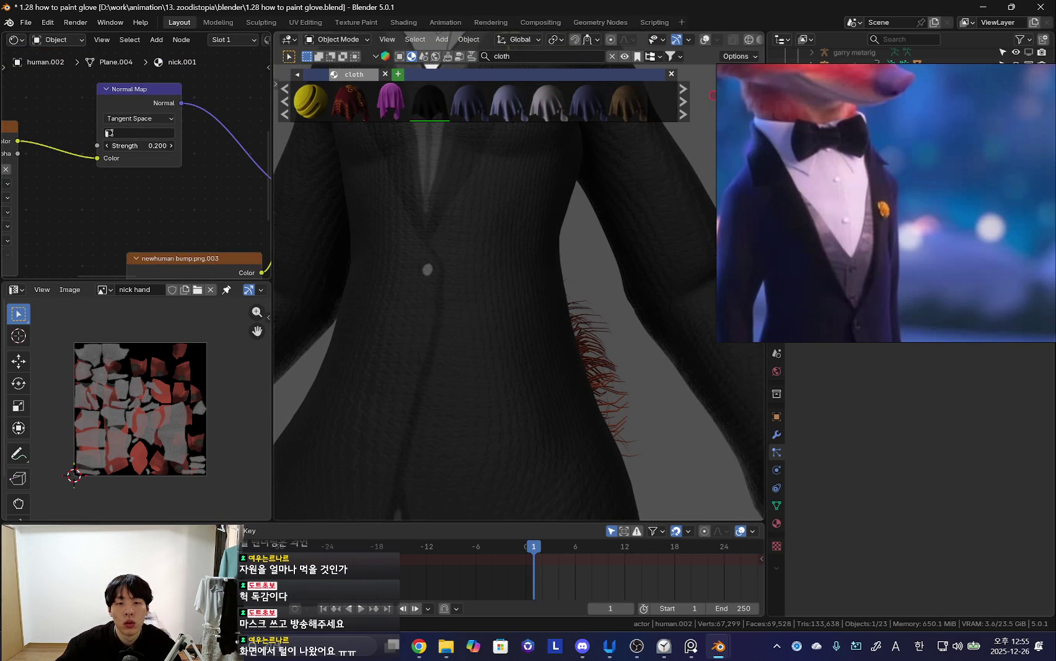
pyautogui.scroll(-5, 337, 184)
pyautogui.moveTo(501, 257)
pyautogui.mouseDown(button='middle')
pyautogui.moveTo(516, 275)
pyautogui.moveTo(439, 319)
pyautogui.moveTo(405, 296)
pyautogui.moveTo(466, 323)
pyautogui.mouseUp(button='middle')
pyautogui.scroll(5, 505, 268)
pyautogui.moveTo(505, 268)
pyautogui.mouseDown(button='middle')
pyautogui.moveTo(499, 294)
pyautogui.moveTo(428, 274)
pyautogui.moveTo(461, 389)
pyautogui.moveTo(450, 378)
pyautogui.moveTo(460, 328)
pyautogui.moveTo(410, 401)
pyautogui.moveTo(456, 364)
pyautogui.moveTo(613, 361)
pyautogui.moveTo(560, 267)
pyautogui.moveTo(537, 295)
pyautogui.moveTo(535, 345)
pyautogui.mouseUp(button='middle')
pyautogui.scroll(-3, 410, 401)
pyautogui.scroll(4, 542, 362)
pyautogui.scroll(-2, 613, 361)
pyautogui.scroll(-4, 613, 361)
pyautogui.scroll(-3, 560, 266)
pyautogui.scroll(2, 537, 294)
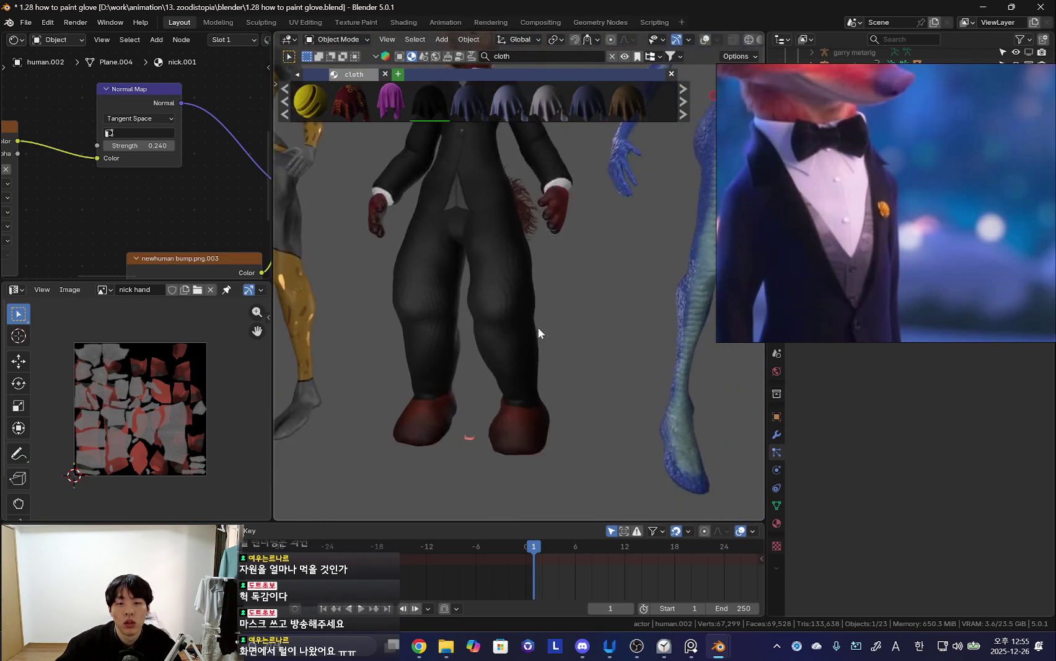
pyautogui.scroll(2, 535, 345)
# - Turn viewport overlays back on, view the legs, and move the nick body texture node aside
pyautogui.hotkey('shift', 'alt', 'z')
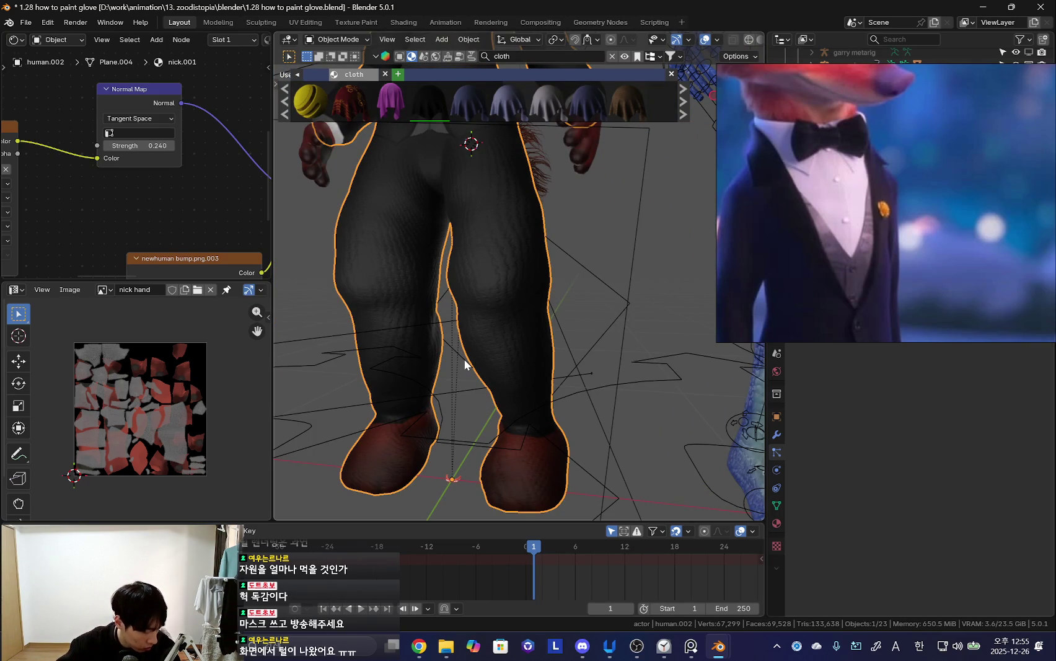
pyautogui.moveTo(421, 406); pyautogui.dragTo(446, 372, button='middle')
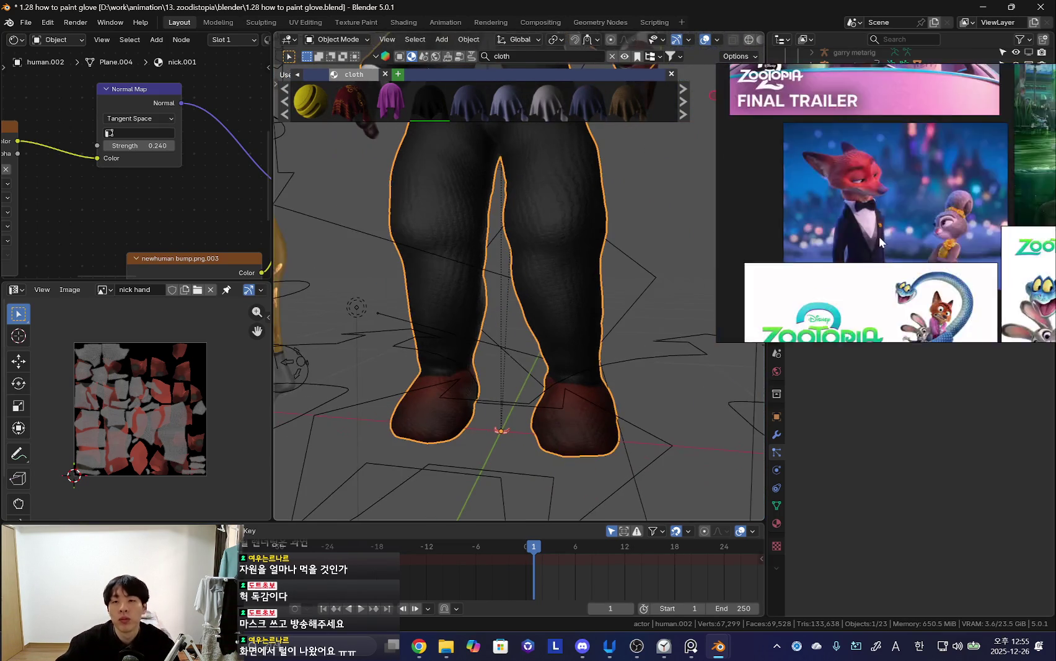
pyautogui.moveTo(558, 347)
pyautogui.mouseDown(button='middle')
pyautogui.moveTo(567, 336)
pyautogui.moveTo(540, 344)
pyautogui.moveTo(592, 308)
pyautogui.moveTo(575, 345)
pyautogui.moveTo(479, 340)
pyautogui.mouseUp(button='middle')
pyautogui.scroll(-4, 120, 189)
pyautogui.moveTo(120, 188)
pyautogui.mouseDown(button='middle')
pyautogui.moveTo(70, 227)
pyautogui.moveTo(116, 177)
pyautogui.mouseUp(button='middle')
pyautogui.moveTo(116, 177); pyautogui.dragTo(48, 142)
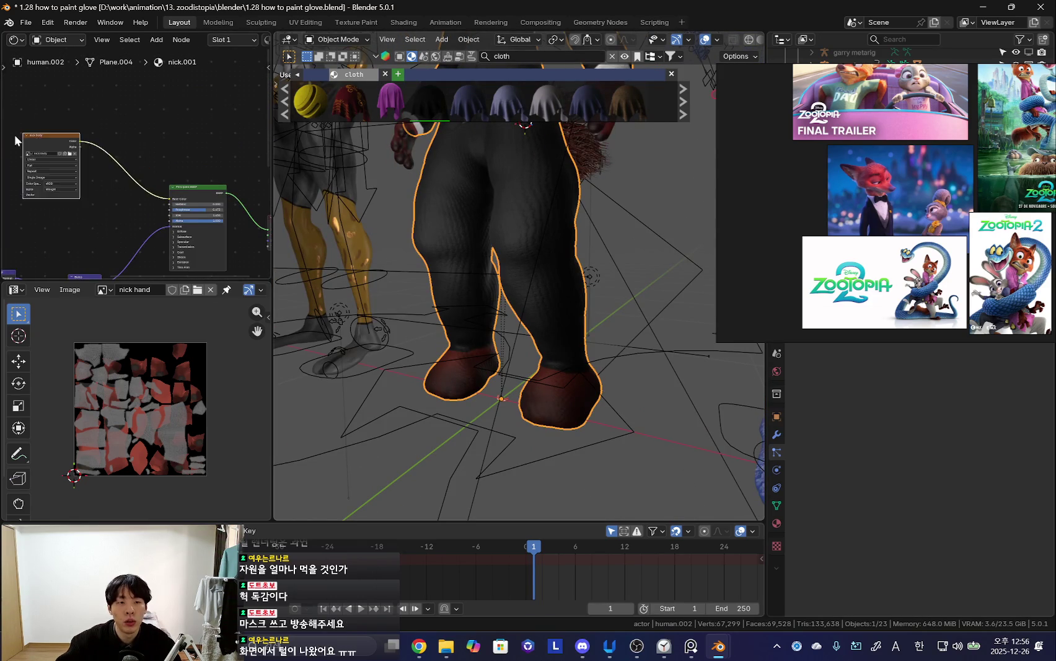
# - Display the nick body image in the image view and save it
pyautogui.click(104, 289)
pyautogui.click(133, 410)
pyautogui.click(71, 290)
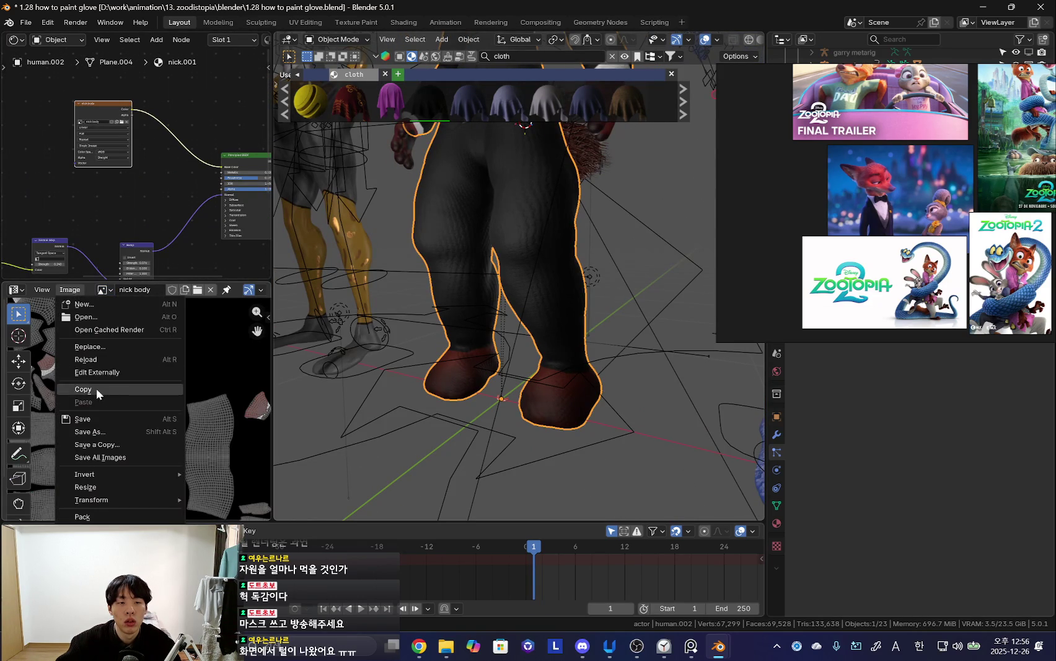
pyautogui.click(83, 418)
pyautogui.scroll(4, 124, 163)
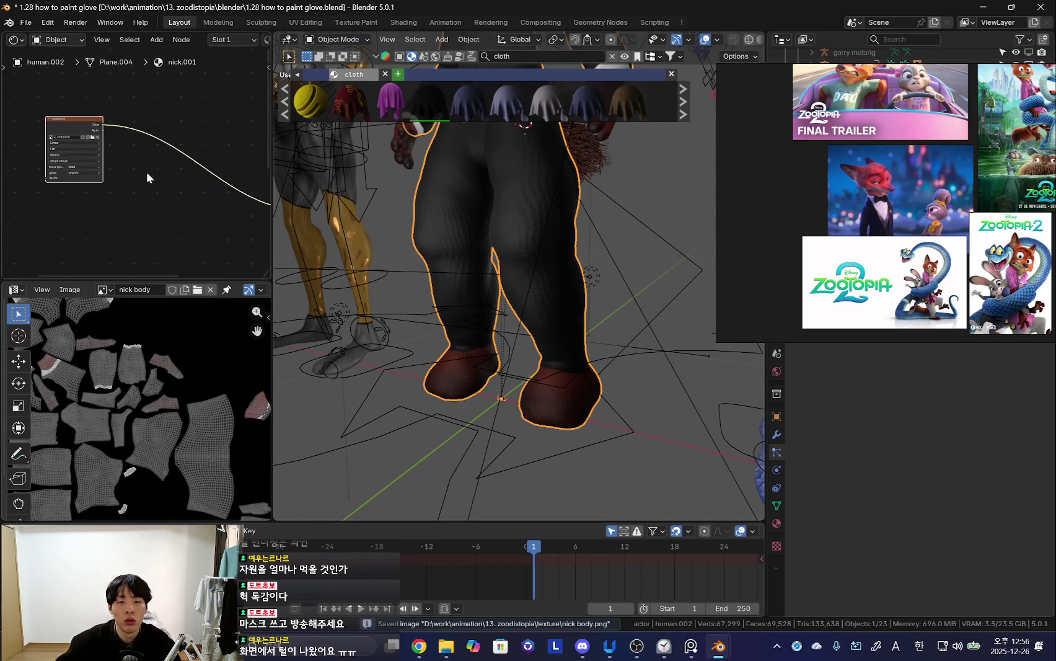
pyautogui.scroll(-2, 125, 181)
# - Add an Image Texture node with a new foot-area image
pyautogui.hotkey('shift', 'a')
pyautogui.click(127, 183)
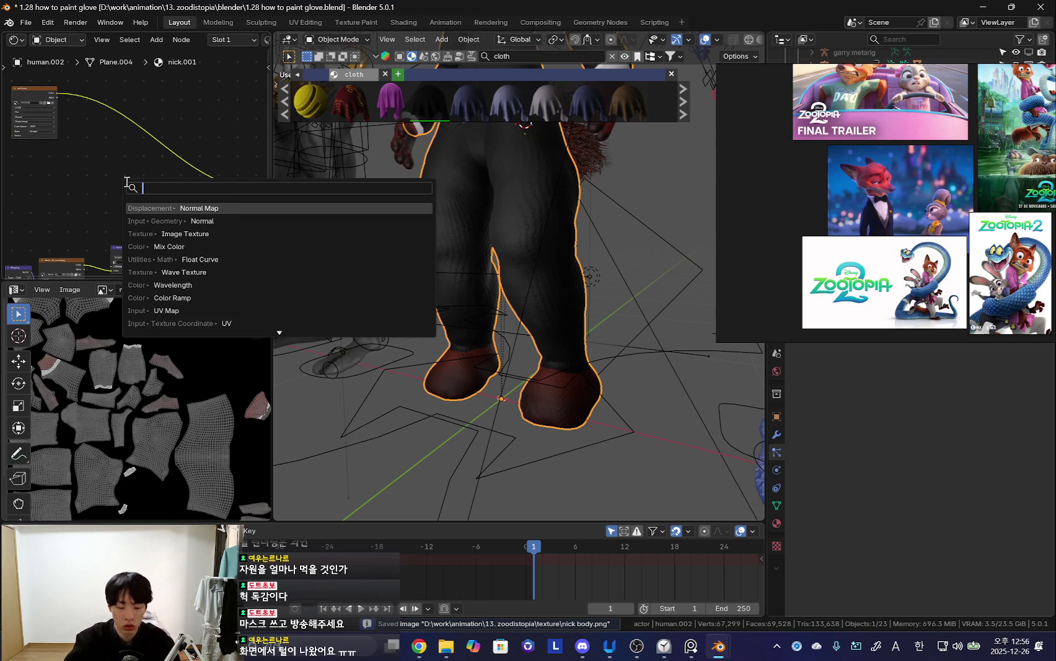
pyautogui.write('mimage texture')
pyautogui.press('Return')
pyautogui.click(124, 186)
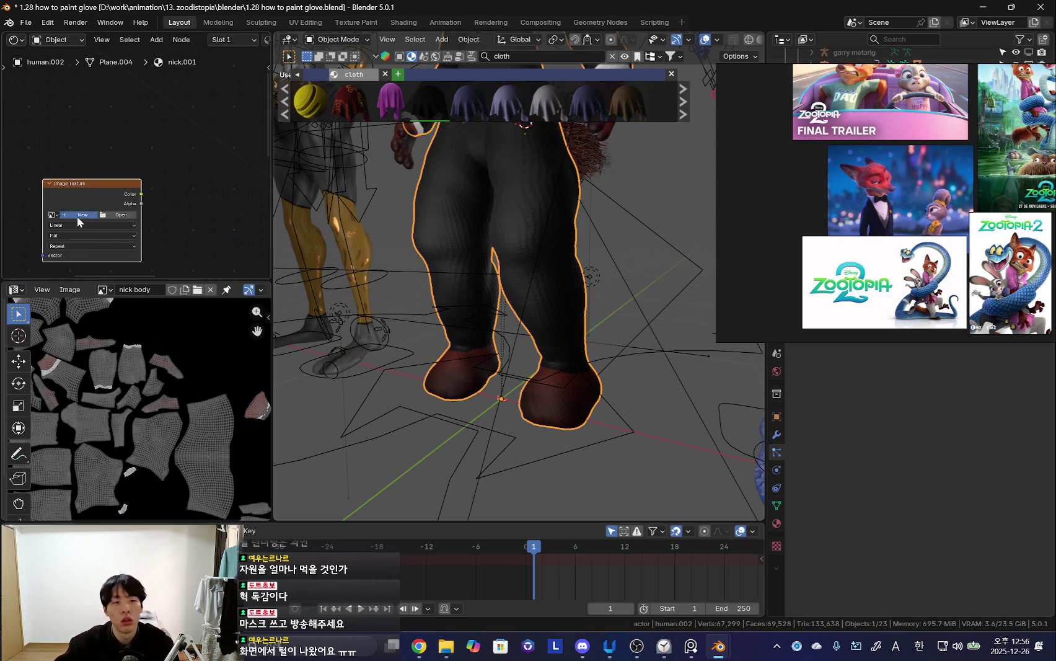
pyautogui.click(133, 220)
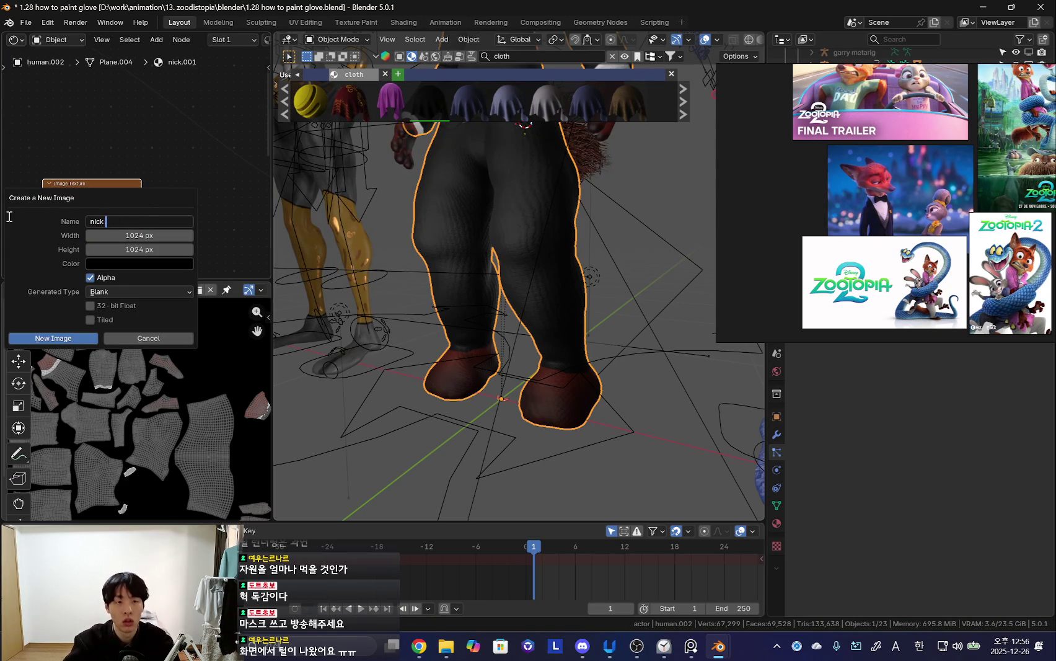
pyautogui.write('nick foot area')
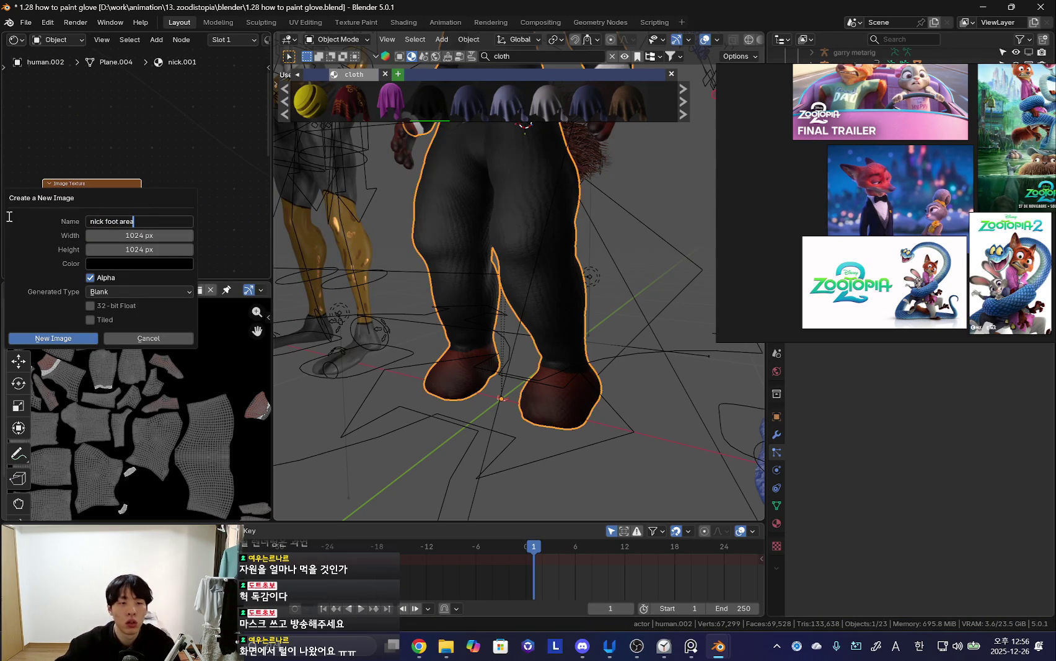
pyautogui.click(64, 341)
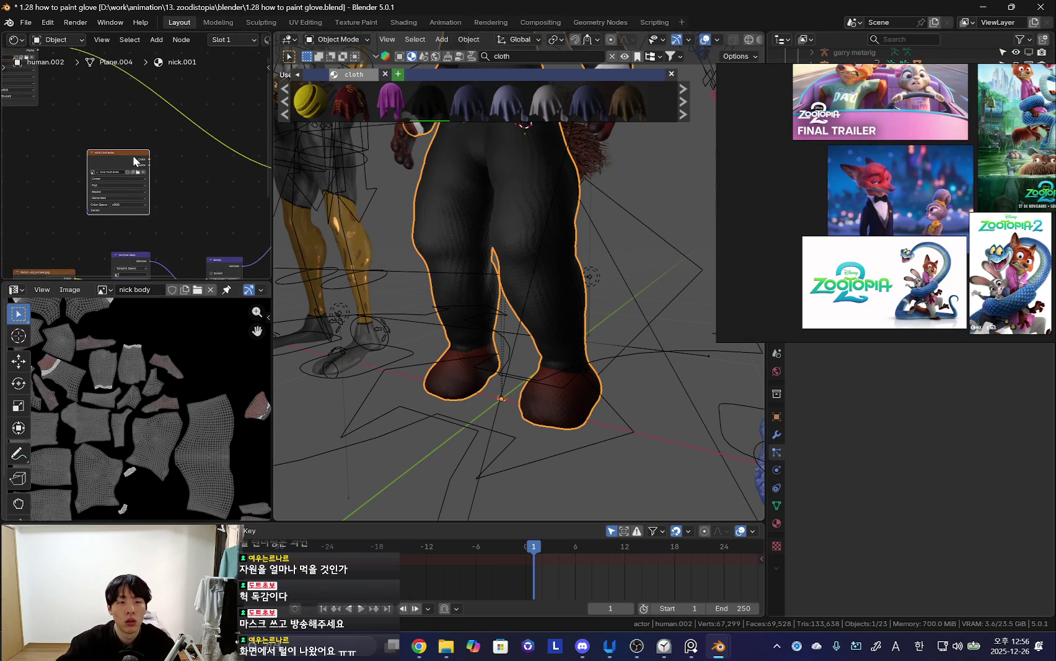
pyautogui.moveTo(319, 267); pyautogui.dragTo(319, 240, button='middle')
pyautogui.scroll(-2, 123, 173)
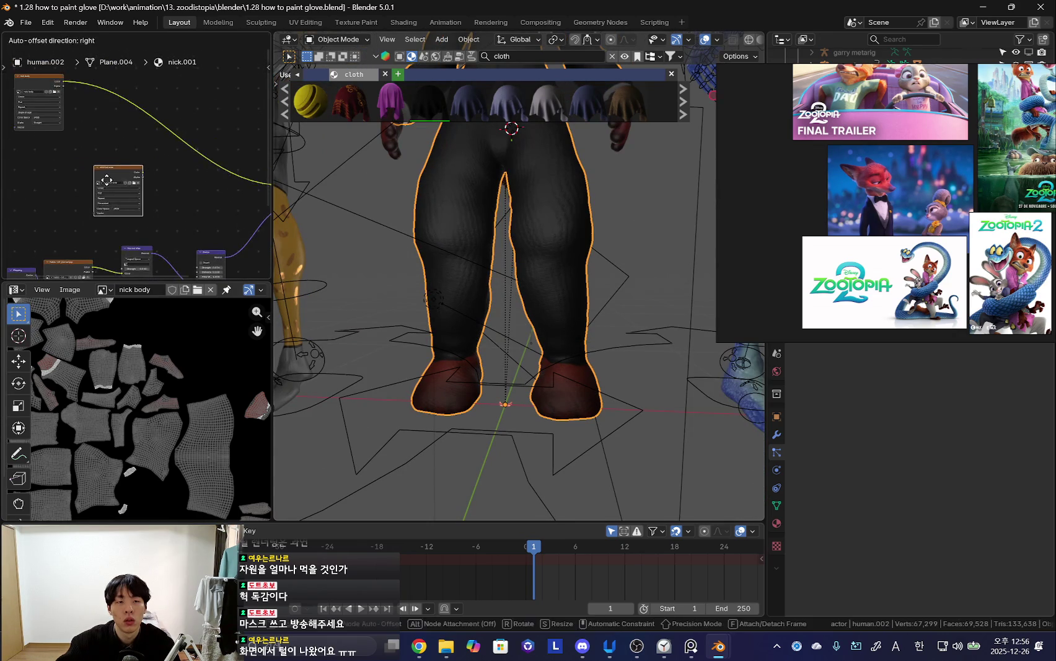
# - Add a Mix Color node and position it beside the image node
pyautogui.click(116, 155)
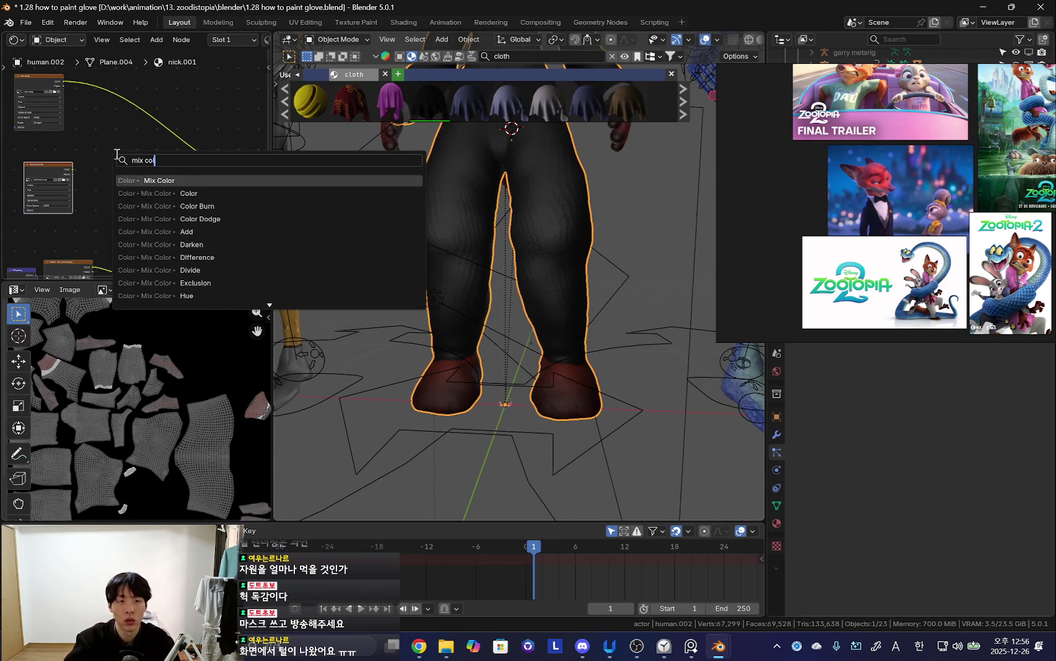
pyautogui.press('Return')
pyautogui.click(118, 155)
pyautogui.scroll(2, 112, 197)
pyautogui.scroll(2, 132, 191)
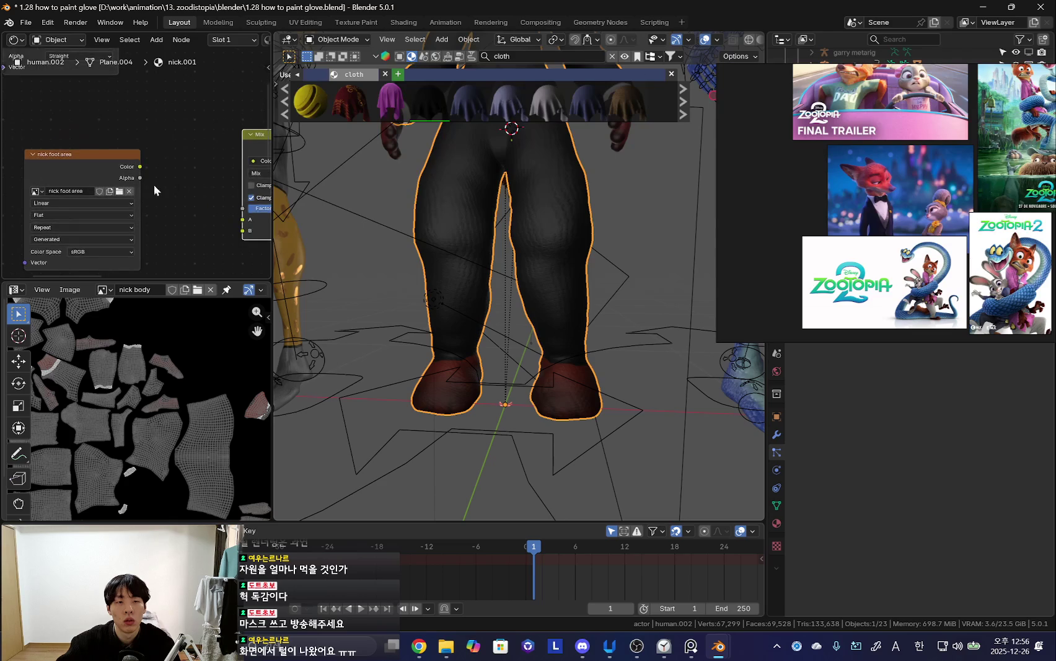
pyautogui.scroll(-2, 171, 156)
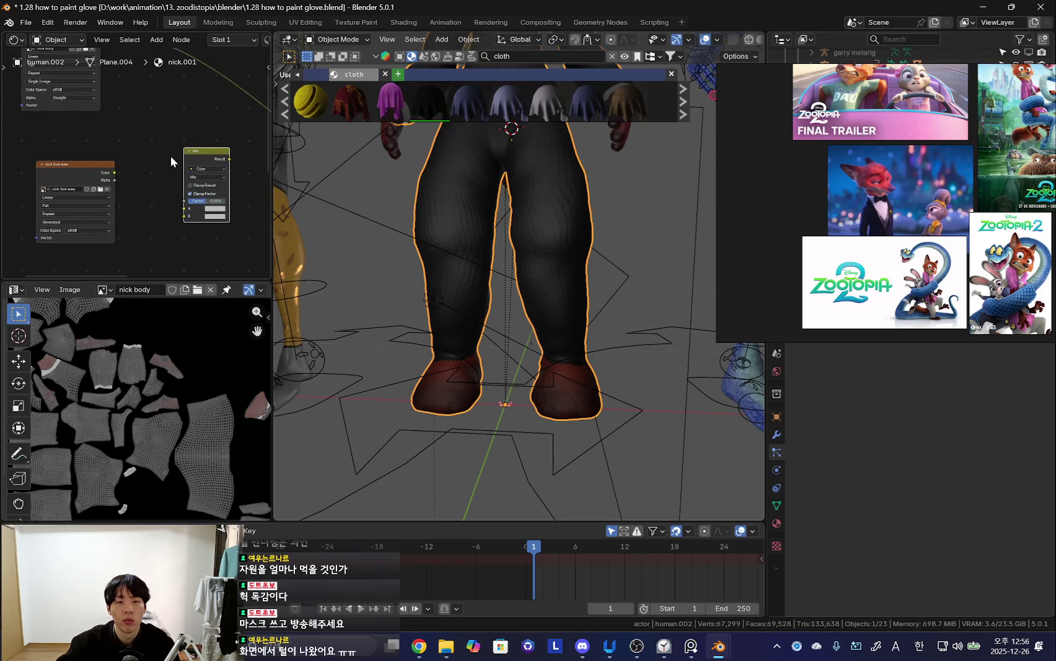
pyautogui.scroll(1, 189, 185)
pyautogui.moveTo(228, 153); pyautogui.dragTo(210, 112)
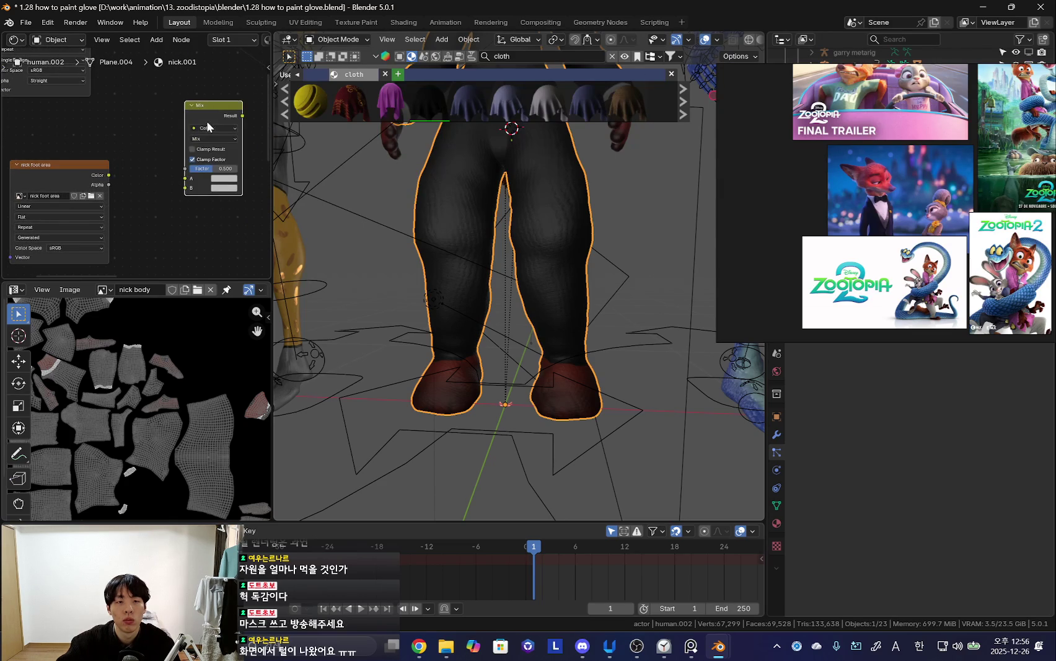
# - Replace the texture's image with a new 1024 px 'nick foot areas' image
pyautogui.click(86, 172)
pyautogui.click(100, 195)
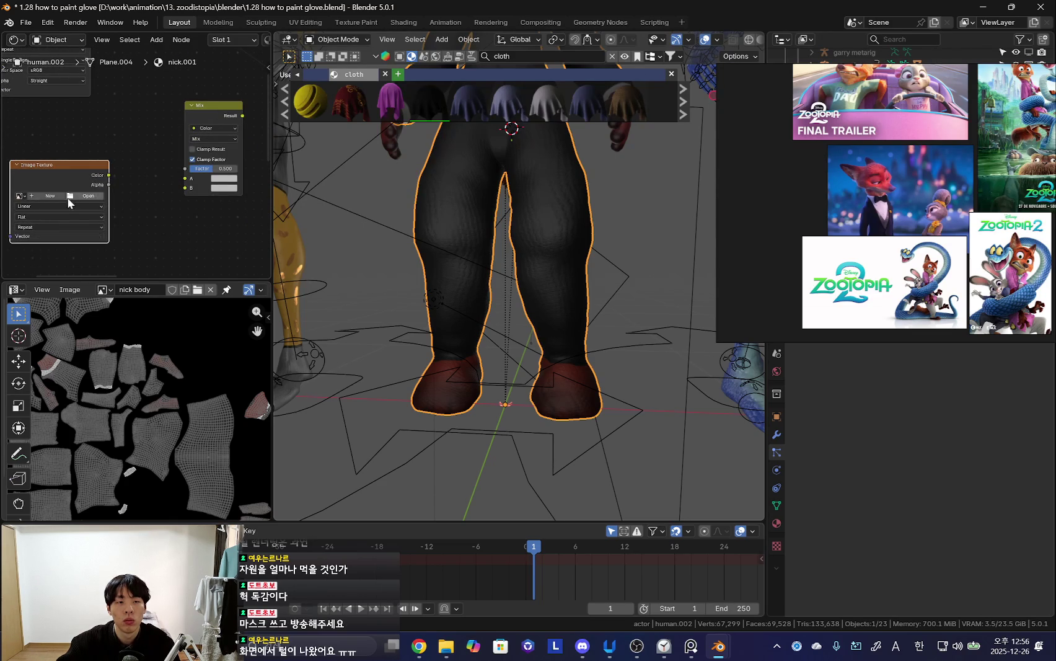
pyautogui.click(54, 195)
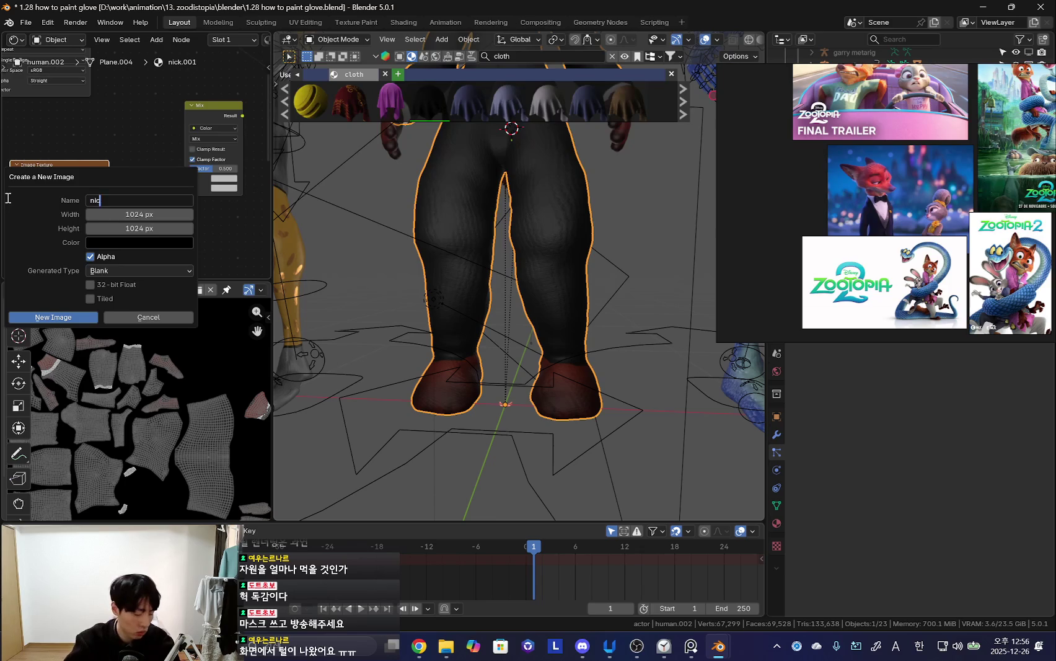
pyautogui.write('nick foot areas')
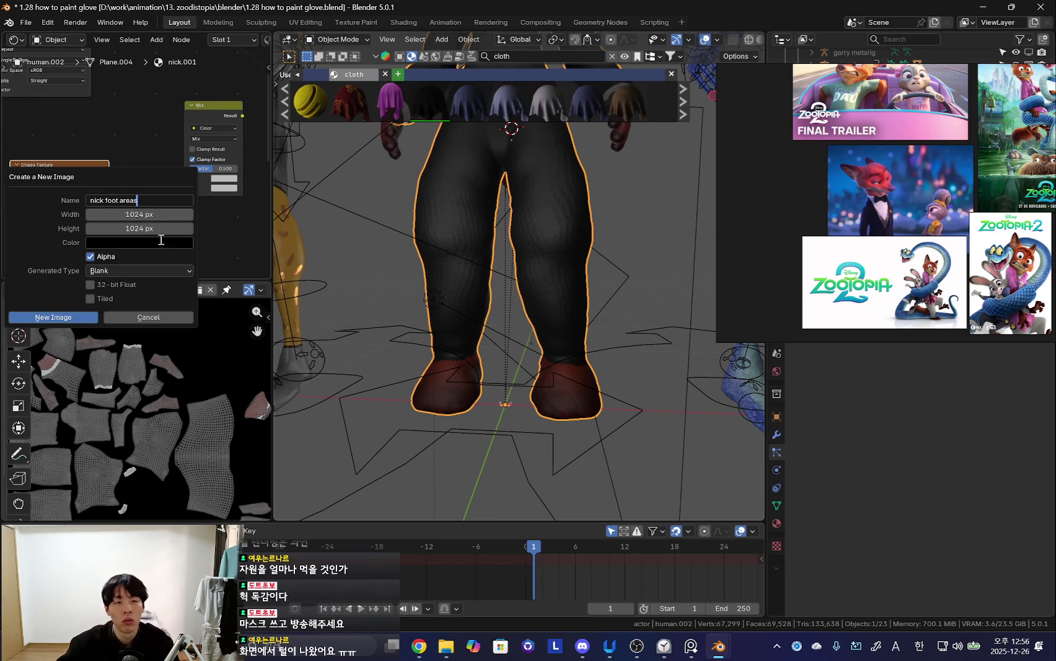
pyautogui.click(159, 243)
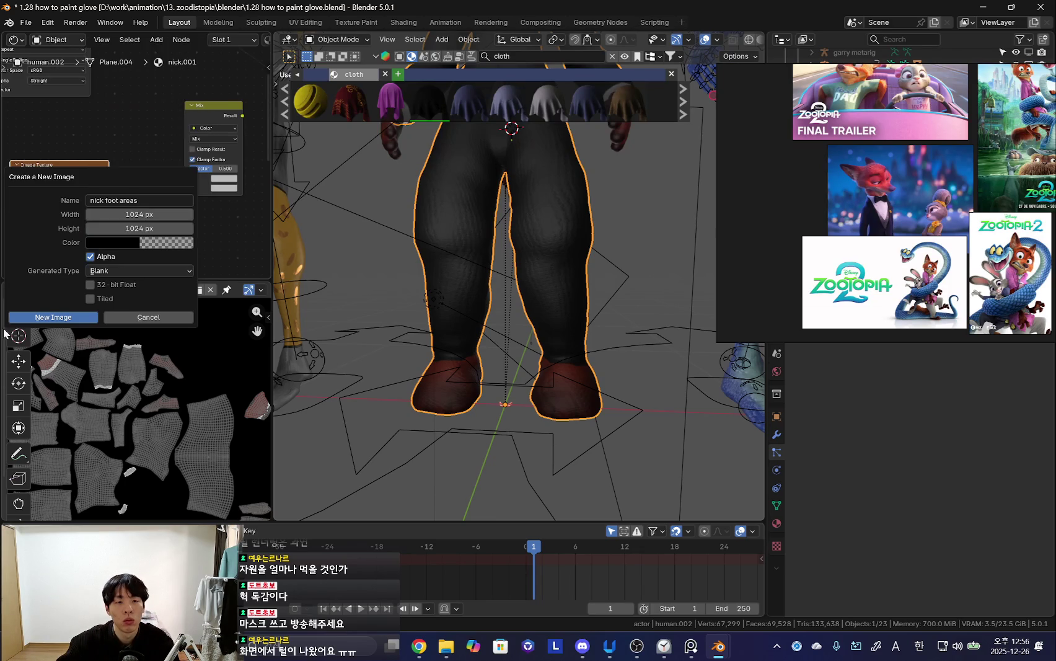
pyautogui.click(53, 316)
# - Wire the foot-area image and the other texture output into the Mix node's A/B inputs
pyautogui.moveTo(54, 169); pyautogui.dragTo(34, 220)
pyautogui.moveTo(68, 48); pyautogui.dragTo(191, 174)
pyautogui.moveTo(62, 215); pyautogui.dragTo(191, 184)
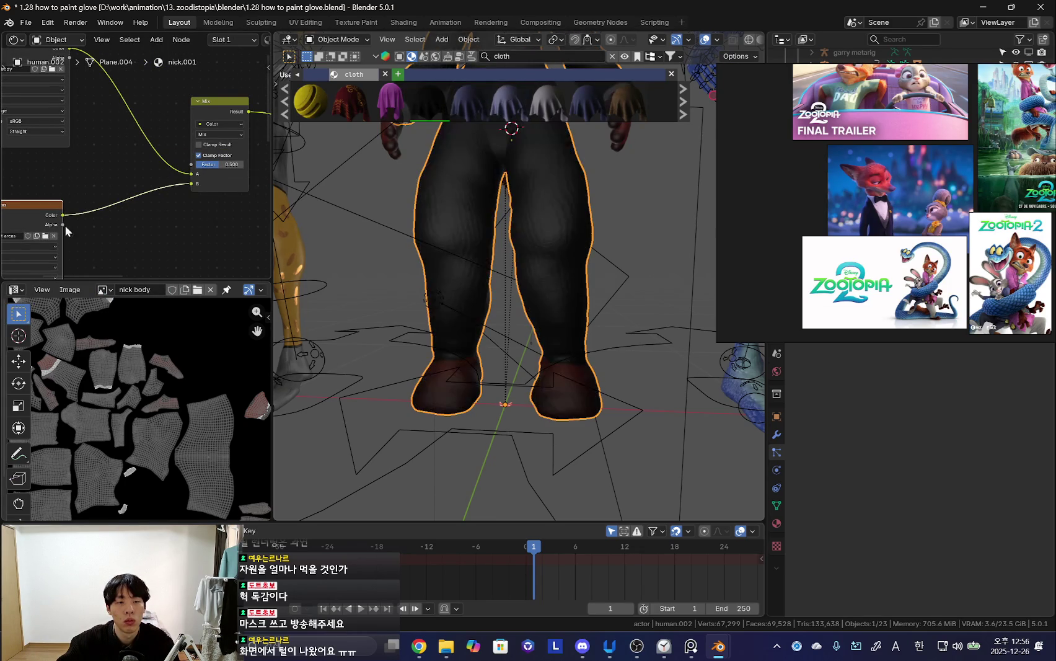
pyautogui.hotkey('shift', 'alt', 'z')
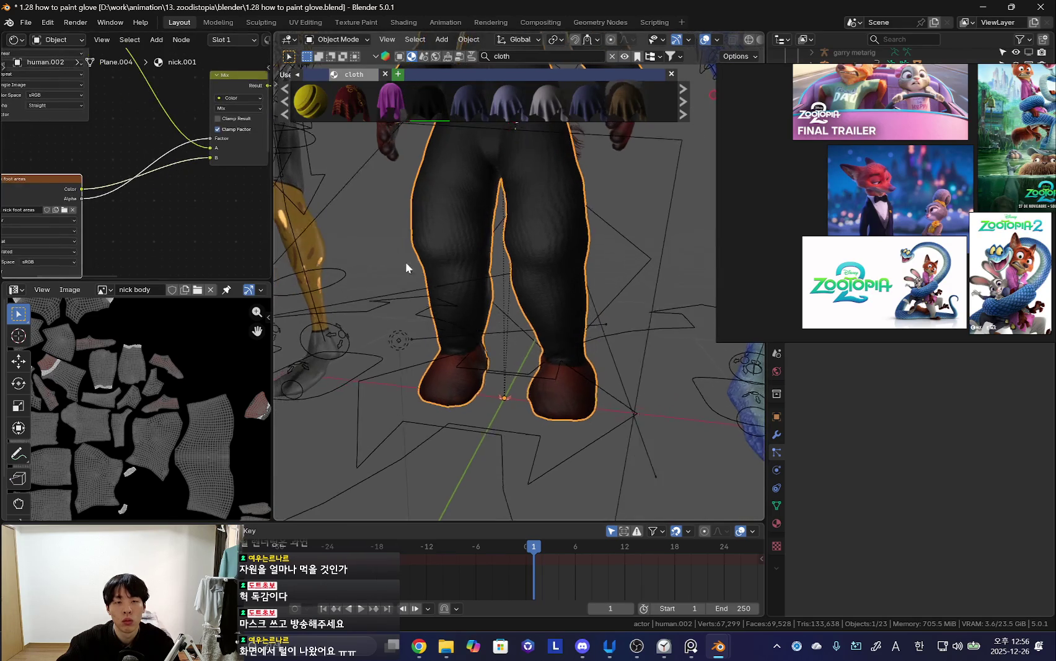
pyautogui.hotkey('shift', 'alt', 'z')
pyautogui.hotkey('ctrl', 'Tab')
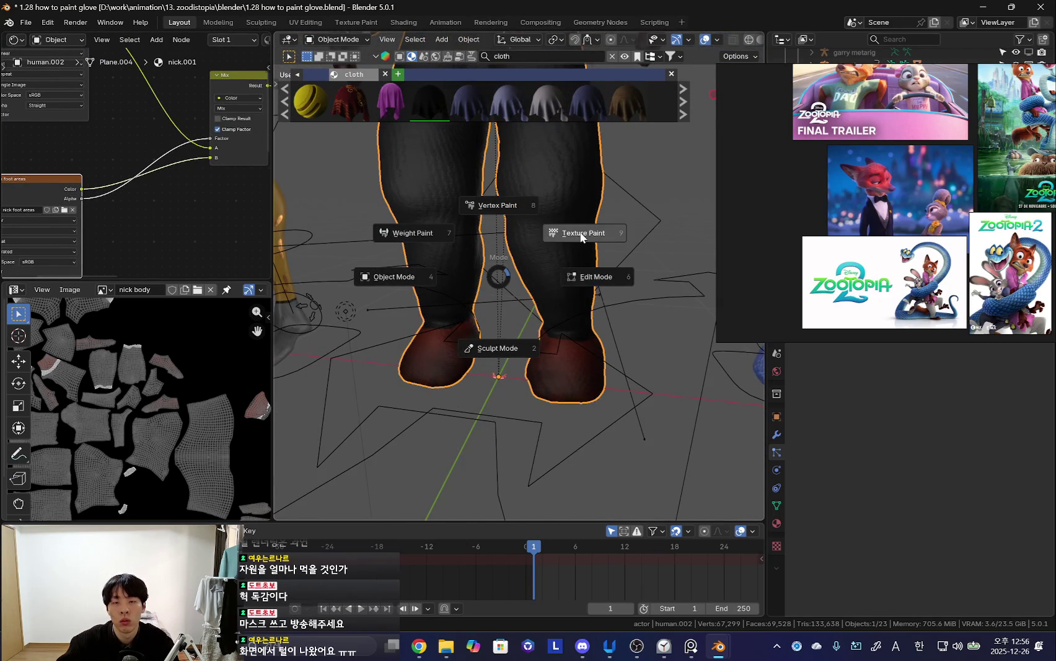
# - Switch to Texture Paint mode around the legs and dismiss the cloth asset popup
pyautogui.click(527, 241)
pyautogui.scroll(2, 533, 251)
pyautogui.moveTo(533, 252)
pyautogui.mouseDown(button='middle')
pyautogui.moveTo(542, 245)
pyautogui.moveTo(441, 178)
pyautogui.mouseUp(button='middle')
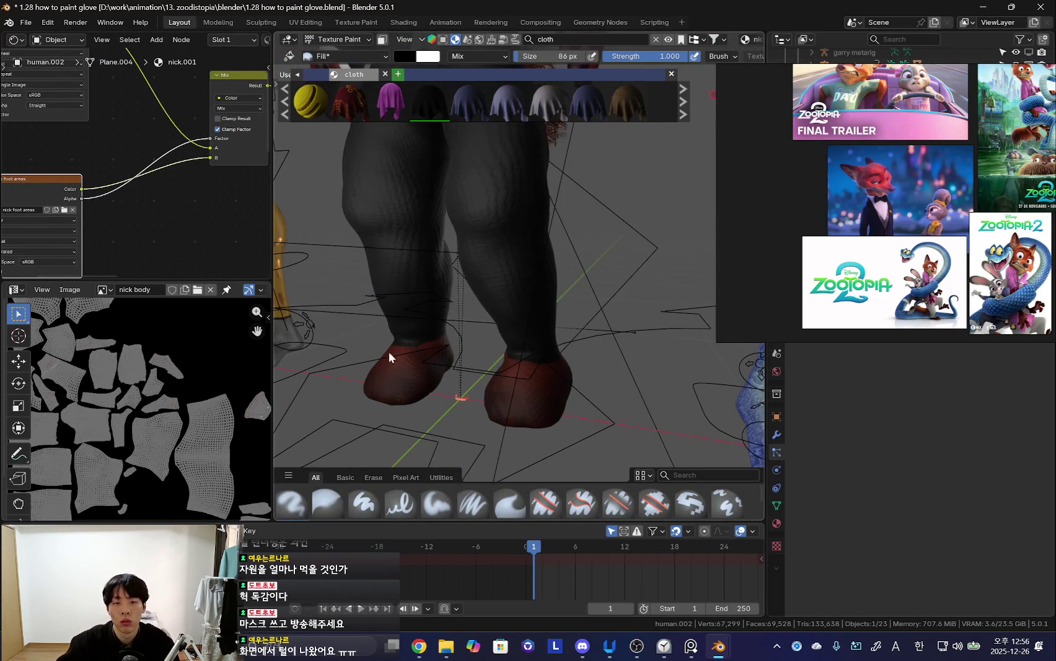
pyautogui.click(670, 74)
pyautogui.press('t')
# - Select the Paint Soft brush and set its colour to white
pyautogui.click(437, 502)
pyautogui.click(391, 59)
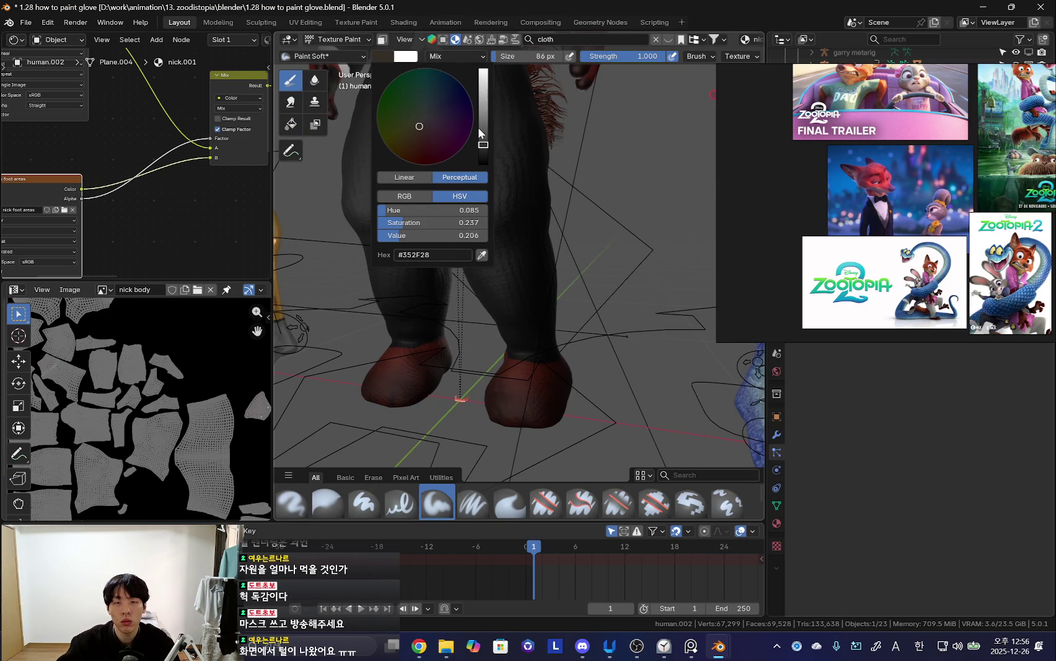
pyautogui.press('n')
pyautogui.click(682, 254)
pyautogui.click(629, 332)
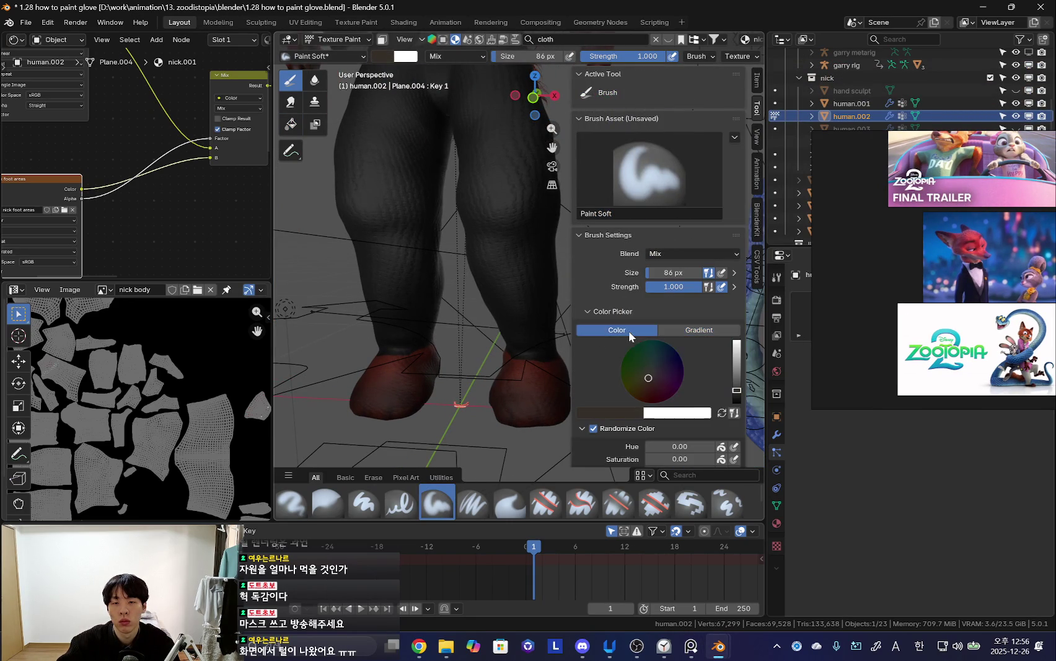
pyautogui.click(721, 414)
pyautogui.scroll(-2, 439, 364)
# - Enlarge the brush and paint white over both red feet
pyautogui.press('f')
pyautogui.click(419, 356)
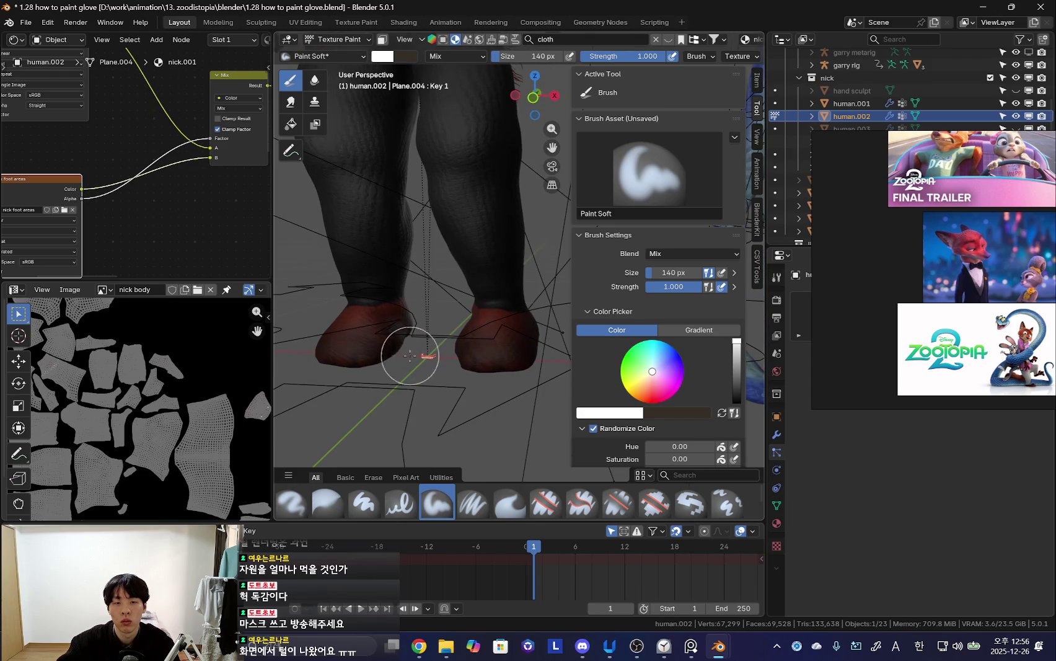
pyautogui.moveTo(419, 356); pyautogui.dragTo(408, 351)
pyautogui.scroll(1, 408, 351)
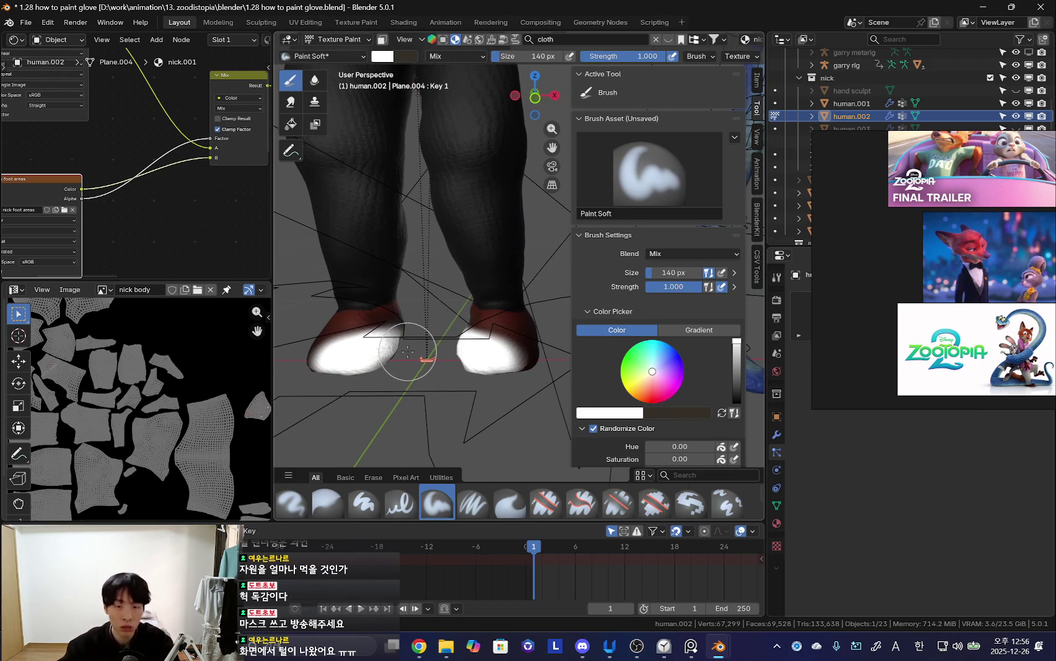
pyautogui.moveTo(408, 352); pyautogui.dragTo(339, 353, button='middle')
pyautogui.scroll(2, 455, 261)
pyautogui.click(666, 646)
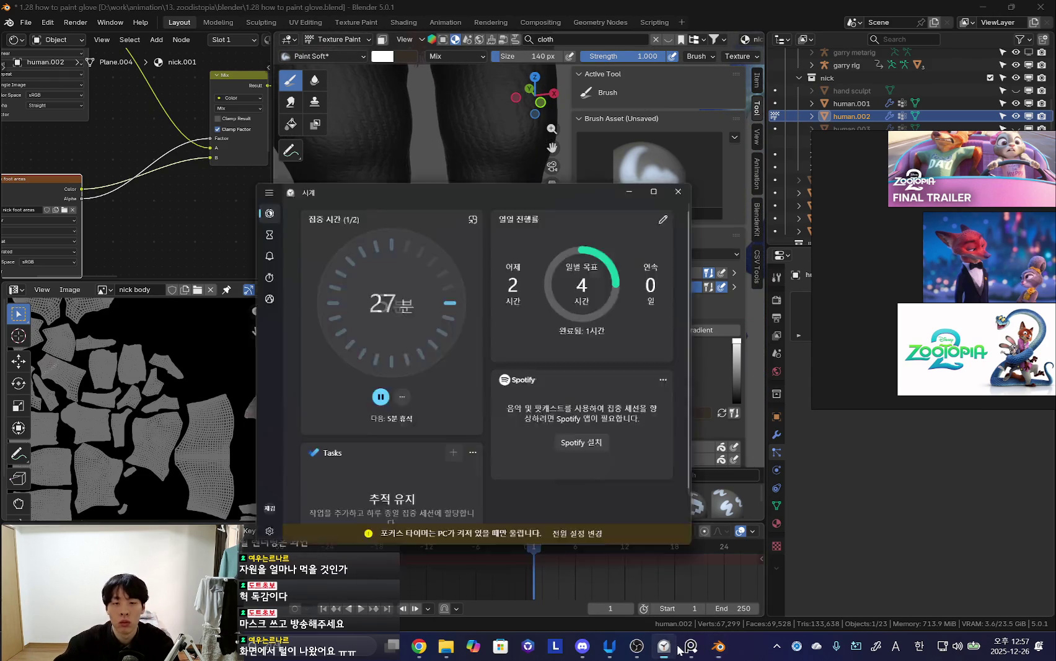
pyautogui.click(664, 647)
pyautogui.press('n')
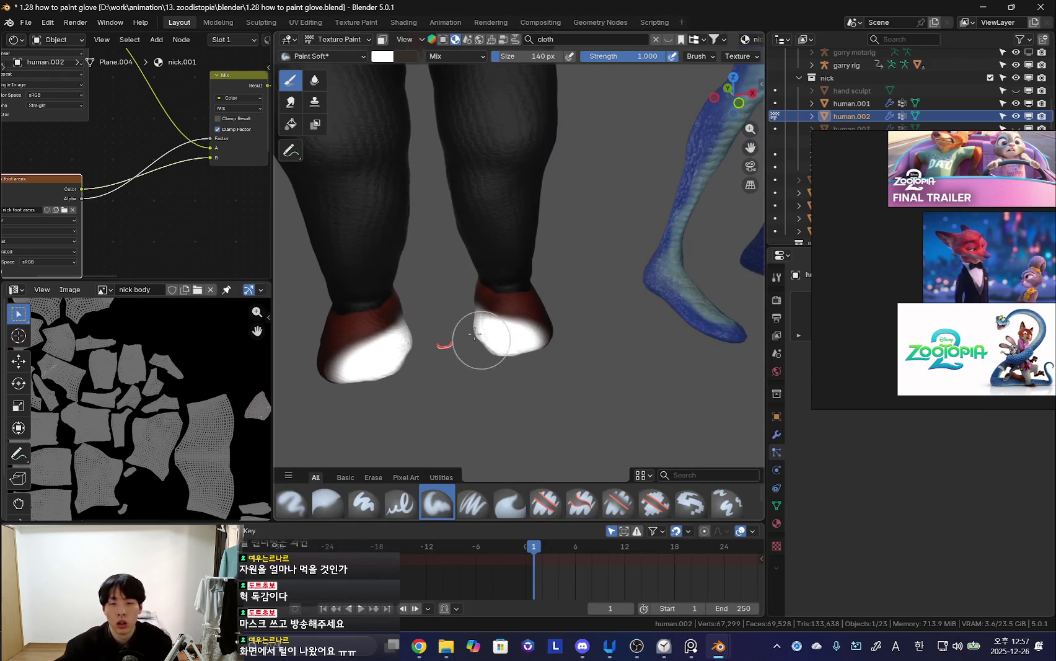
# - Paint more white onto the feet, growing the brush to 132 then 230 px
pyautogui.moveTo(485, 342); pyautogui.dragTo(499, 302, button='middle')
pyautogui.moveTo(500, 302)
pyautogui.mouseDown()
pyautogui.moveTo(502, 373)
pyautogui.moveTo(523, 349)
pyautogui.moveTo(594, 316)
pyautogui.mouseUp()
pyautogui.press('f')
pyautogui.click(475, 349)
pyautogui.scroll(-1, 544, 358)
pyautogui.moveTo(594, 315)
pyautogui.mouseDown(button='middle')
pyautogui.moveTo(502, 378)
pyautogui.moveTo(480, 367)
pyautogui.moveTo(562, 362)
pyautogui.moveTo(526, 353)
pyautogui.moveTo(515, 370)
pyautogui.moveTo(585, 412)
pyautogui.moveTo(523, 353)
pyautogui.moveTo(546, 346)
pyautogui.moveTo(515, 356)
pyautogui.moveTo(550, 346)
pyautogui.moveTo(514, 349)
pyautogui.moveTo(537, 353)
pyautogui.moveTo(467, 376)
pyautogui.mouseUp(button='middle')
pyautogui.press('f')
pyautogui.click(479, 382)
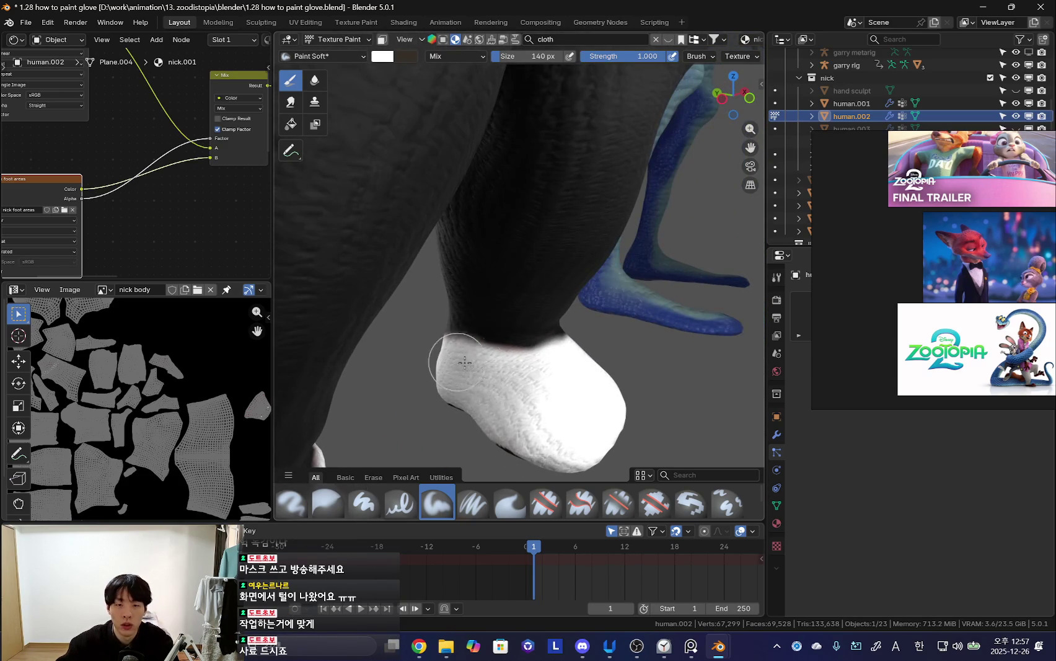
# - Inspect the white feet from the side and return to Object Mode
pyautogui.moveTo(534, 364)
pyautogui.mouseDown(button='middle')
pyautogui.moveTo(498, 378)
pyautogui.moveTo(541, 381)
pyautogui.moveTo(544, 398)
pyautogui.moveTo(577, 391)
pyautogui.moveTo(561, 371)
pyautogui.moveTo(481, 353)
pyautogui.moveTo(544, 329)
pyautogui.moveTo(559, 354)
pyautogui.moveTo(488, 333)
pyautogui.mouseUp(button='middle')
pyautogui.scroll(2, 575, 365)
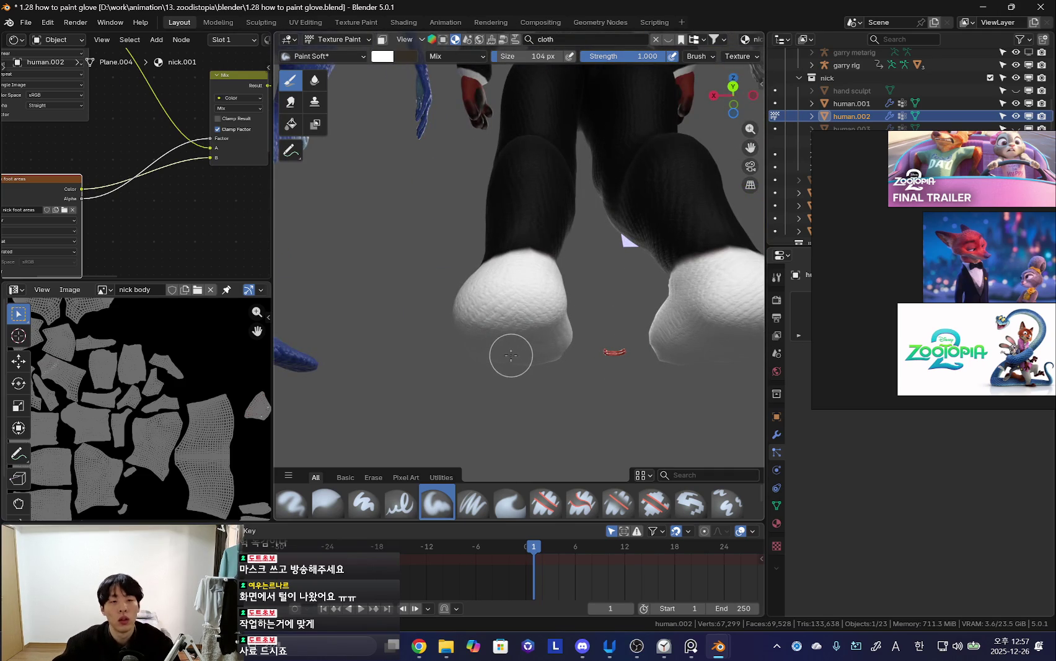
pyautogui.hotkey('ctrl', 'Tab')
pyautogui.scroll(2, 105, 248)
pyautogui.scroll(2, 101, 203)
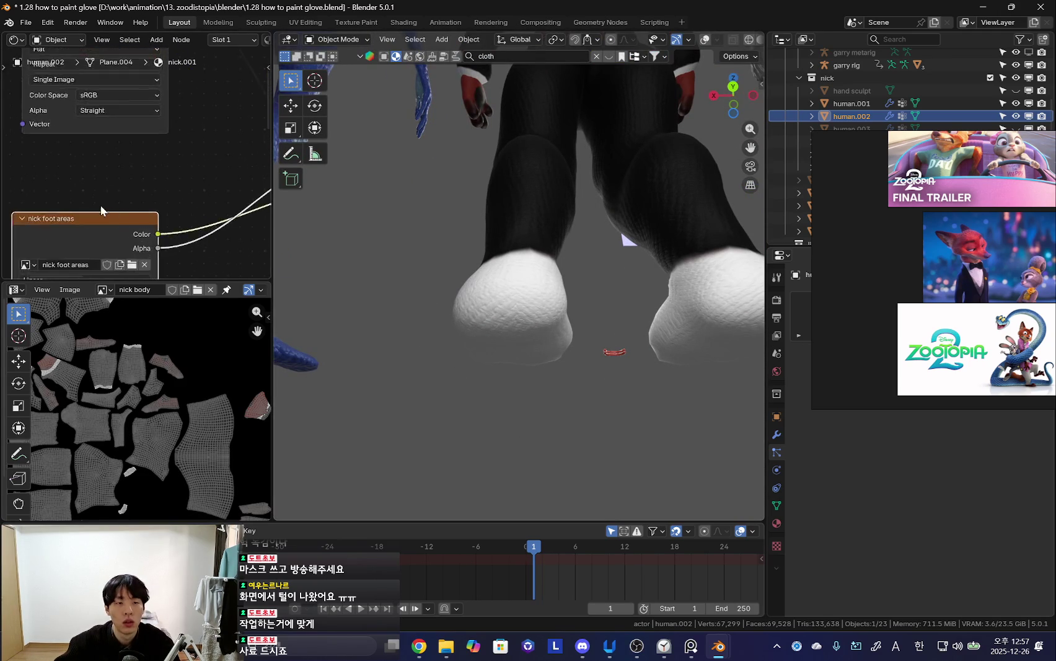
# - Display the 'nick foot areas' image in the Image Editor
pyautogui.click(104, 291)
pyautogui.write('foot')
pyautogui.press('Down')
pyautogui.press('Return')
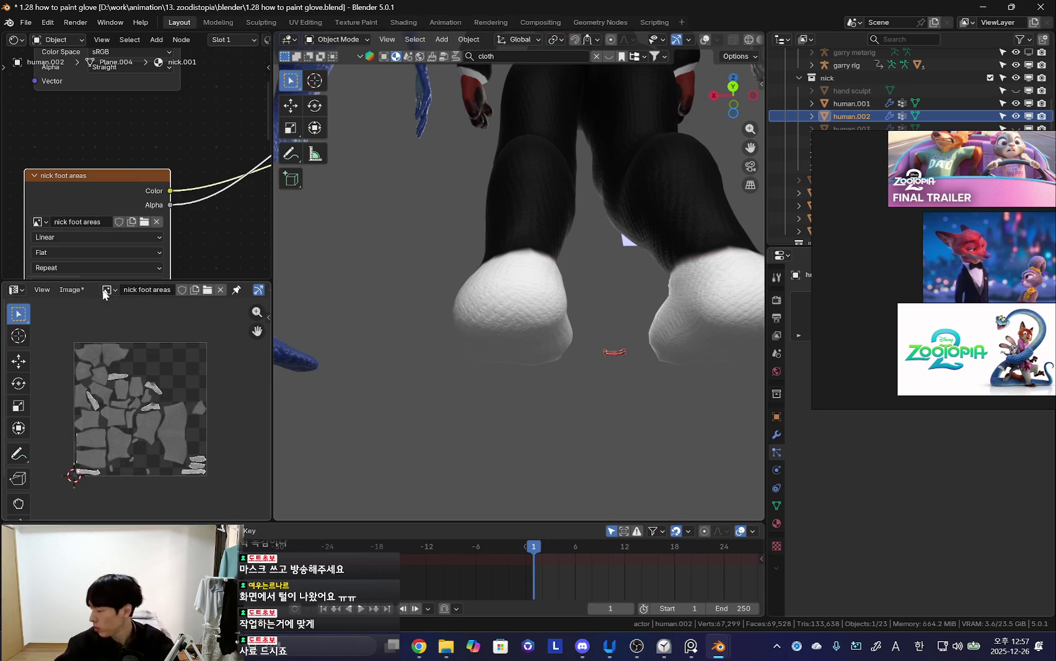
# - Save the image as nick foot areas.png
pyautogui.click(71, 289)
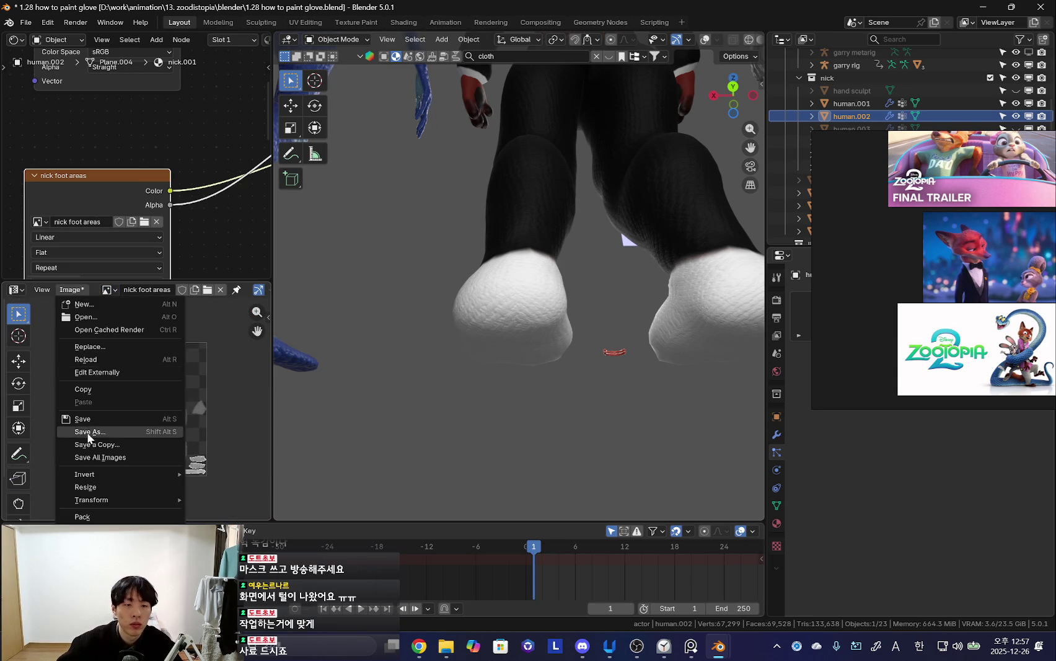
pyautogui.click(86, 435)
pyautogui.click(601, 470)
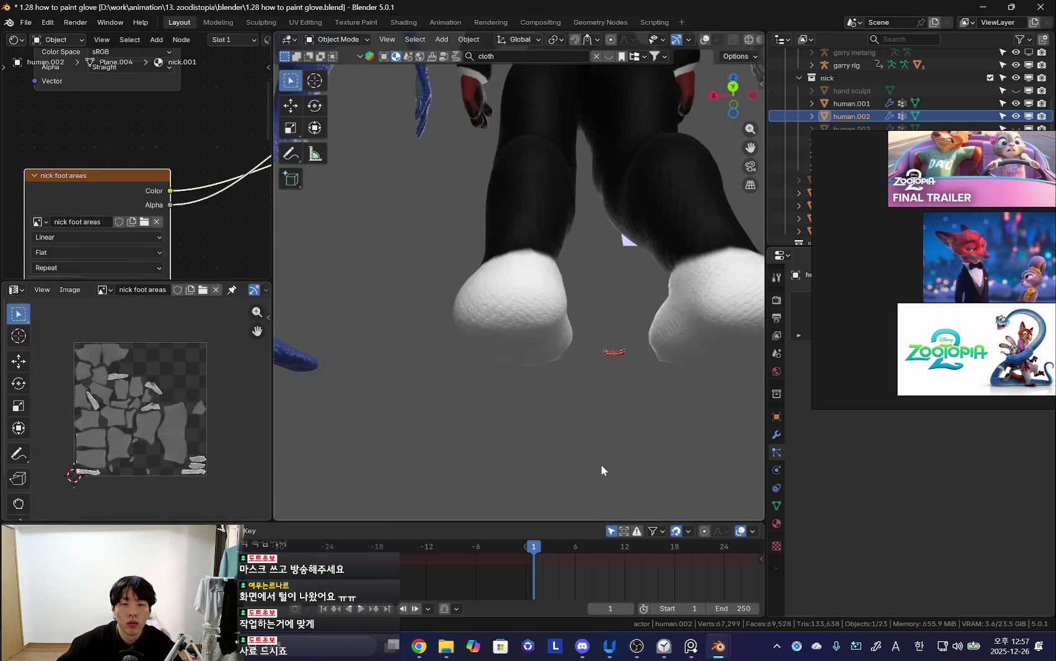
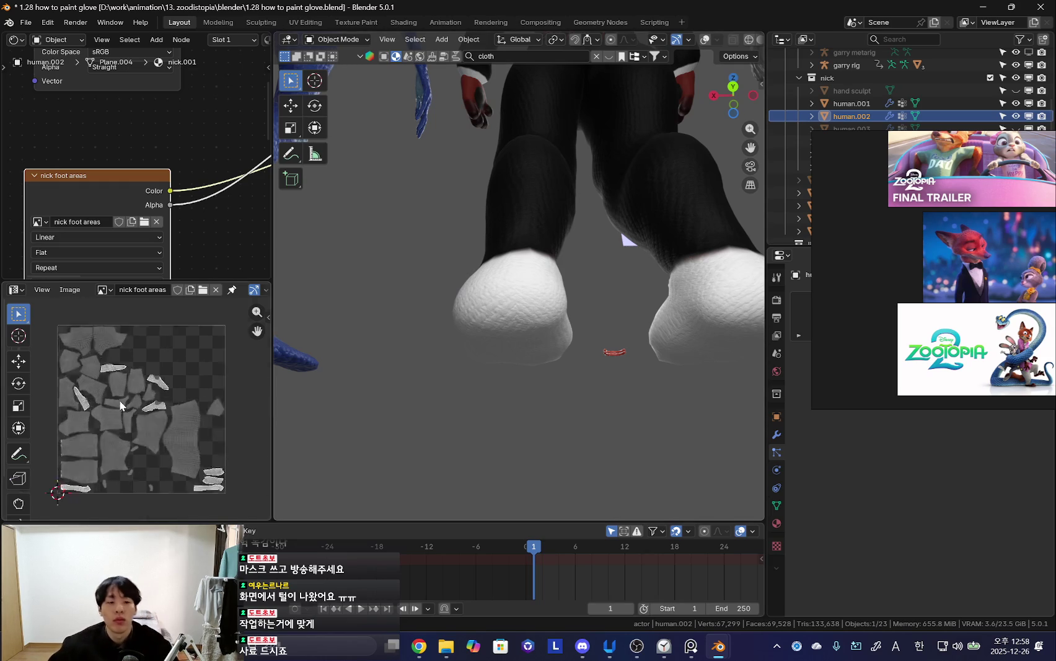
# - Fit the UV layout image and enlarge the node and image editor areas
pyautogui.scroll(2, 197, 423)
pyautogui.hotkey('shift', 'Home')
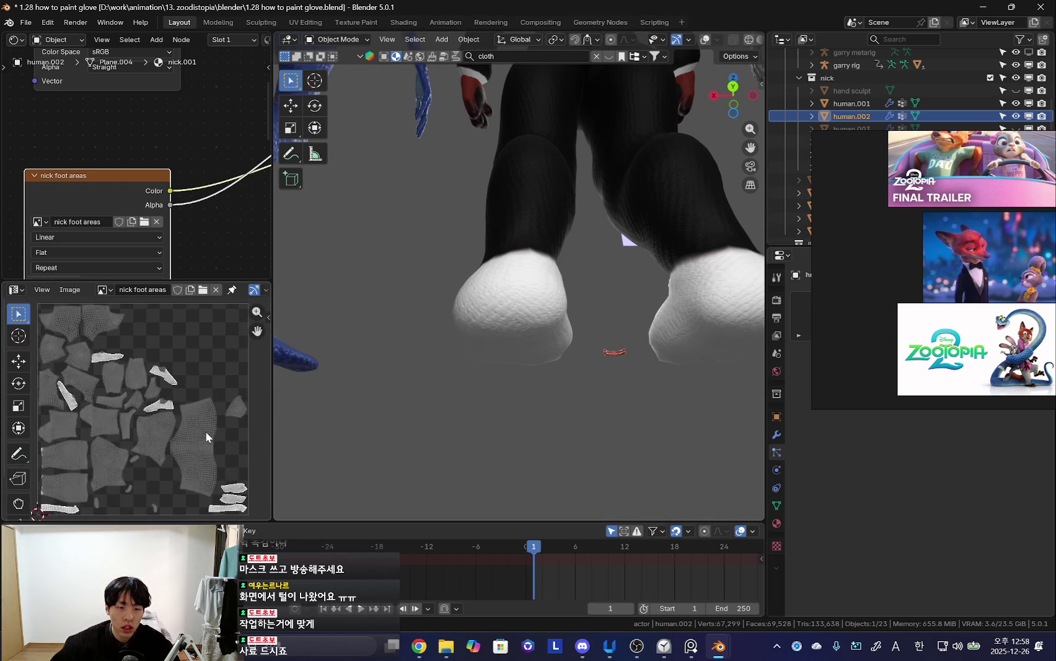
pyautogui.moveTo(335, 523); pyautogui.dragTo(335, 532)
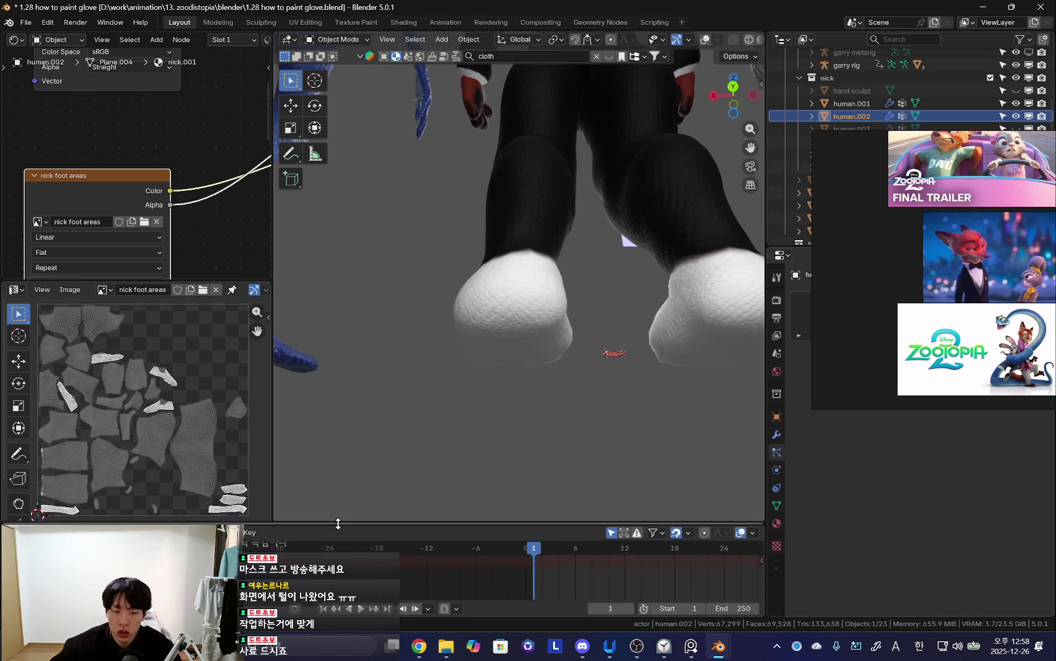
pyautogui.moveTo(272, 387); pyautogui.dragTo(310, 387)
pyautogui.moveTo(168, 279); pyautogui.dragTo(169, 259)
# - Orbit to the feet with overlays on and frame the foot-areas image node
pyautogui.moveTo(499, 333)
pyautogui.mouseDown(button='middle')
pyautogui.moveTo(657, 376)
pyautogui.moveTo(512, 367)
pyautogui.mouseUp(button='middle')
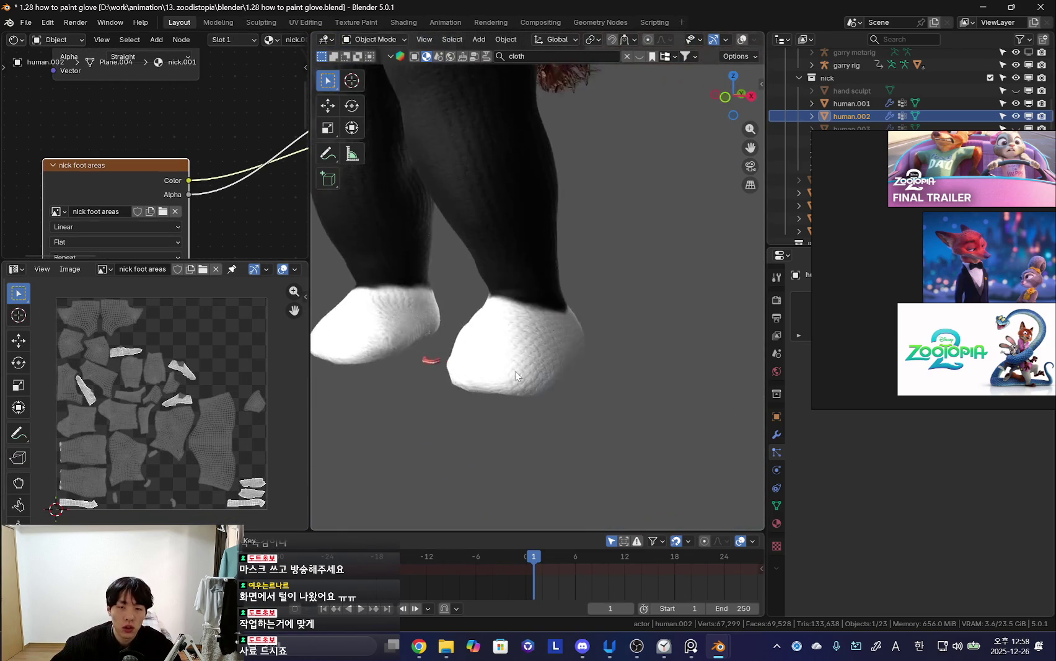
pyautogui.hotkey('shift', 'alt', 'z')
pyautogui.press('Home')
pyautogui.moveTo(155, 261); pyautogui.dragTo(155, 286)
pyautogui.moveTo(161, 264); pyautogui.dragTo(173, 243, button='middle')
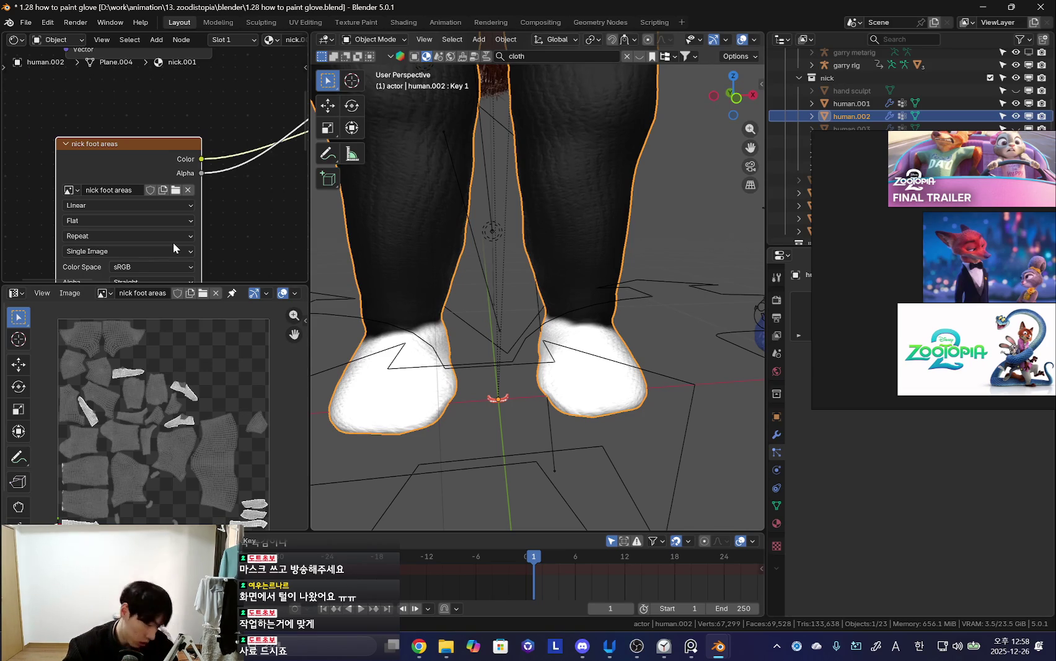
# - Dissolve the Mix node so the feet show reddish-brown through the foot-areas mask
pyautogui.scroll(-1, 193, 235)
pyautogui.scroll(-1, 193, 235)
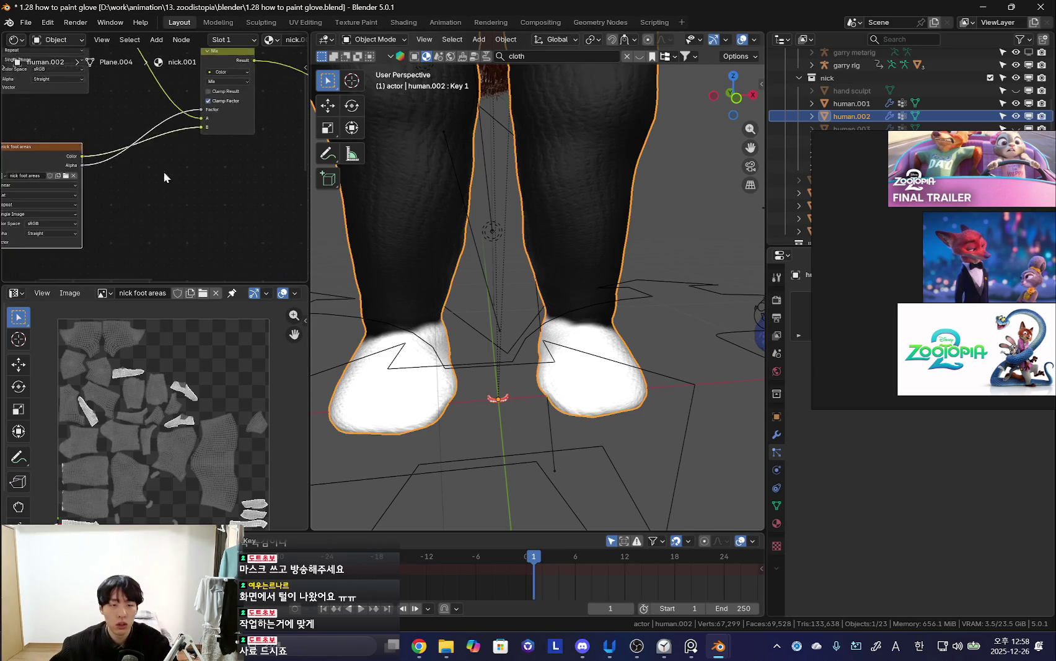
pyautogui.moveTo(149, 172); pyautogui.dragTo(100, 160, button='middle')
pyautogui.keyDown('ctrl'); pyautogui.moveTo(101, 160); pyautogui.dragTo(188, 201, button='right'); pyautogui.keyUp('ctrl')
pyautogui.moveTo(189, 200)
pyautogui.mouseDown(button='middle')
pyautogui.moveTo(119, 211)
pyautogui.moveTo(58, 186)
pyautogui.moveTo(144, 92)
pyautogui.moveTo(179, 124)
pyautogui.mouseUp(button='middle')
pyautogui.hotkey('ctrl', 'x')
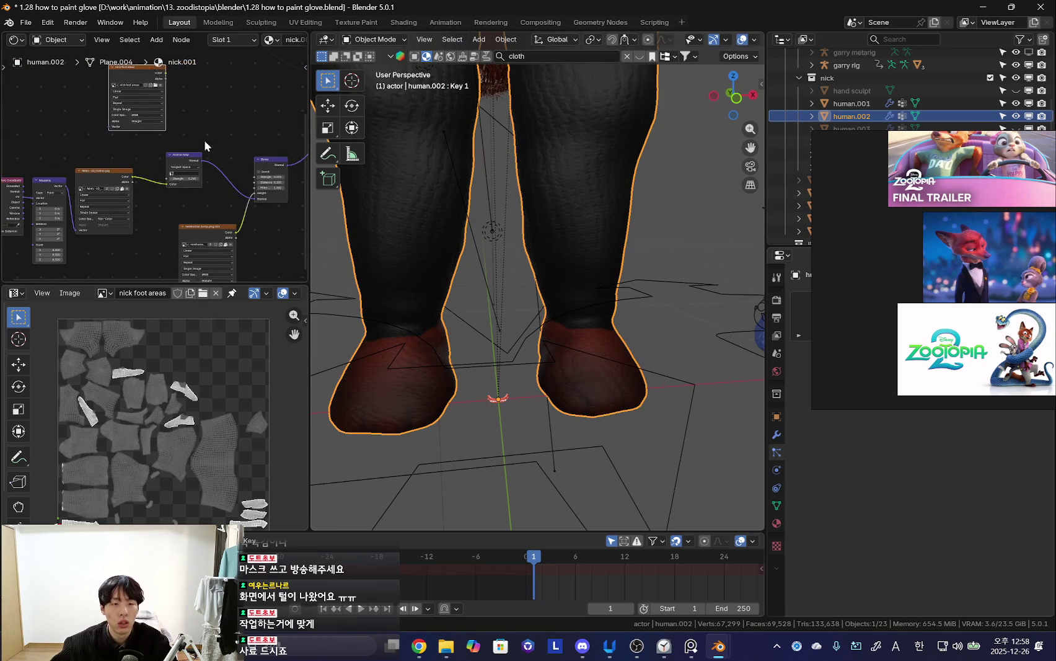
# - Switch to camera view, orbit, and select Nick's head to show its material
pyautogui.moveTo(157, 215); pyautogui.dragTo(85, 246)
pyautogui.moveTo(85, 246); pyautogui.dragTo(20, 245, button='middle')
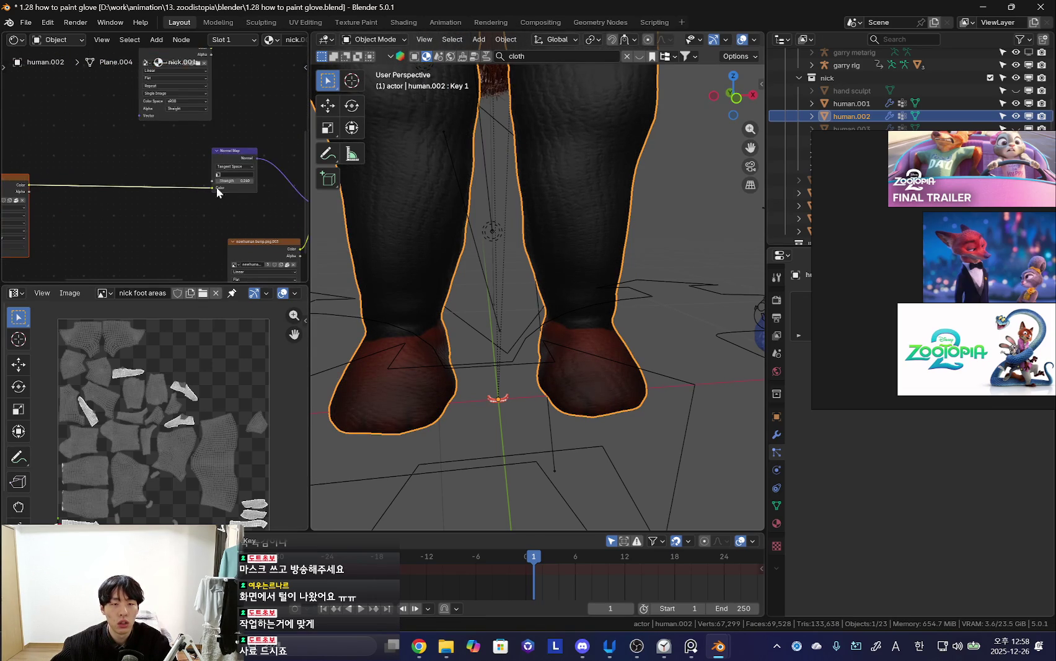
pyautogui.press('KP_0')
pyautogui.moveTo(493, 308)
pyautogui.mouseDown(button='middle')
pyautogui.moveTo(608, 298)
pyautogui.moveTo(638, 224)
pyautogui.mouseUp(button='middle')
pyautogui.click(638, 224)
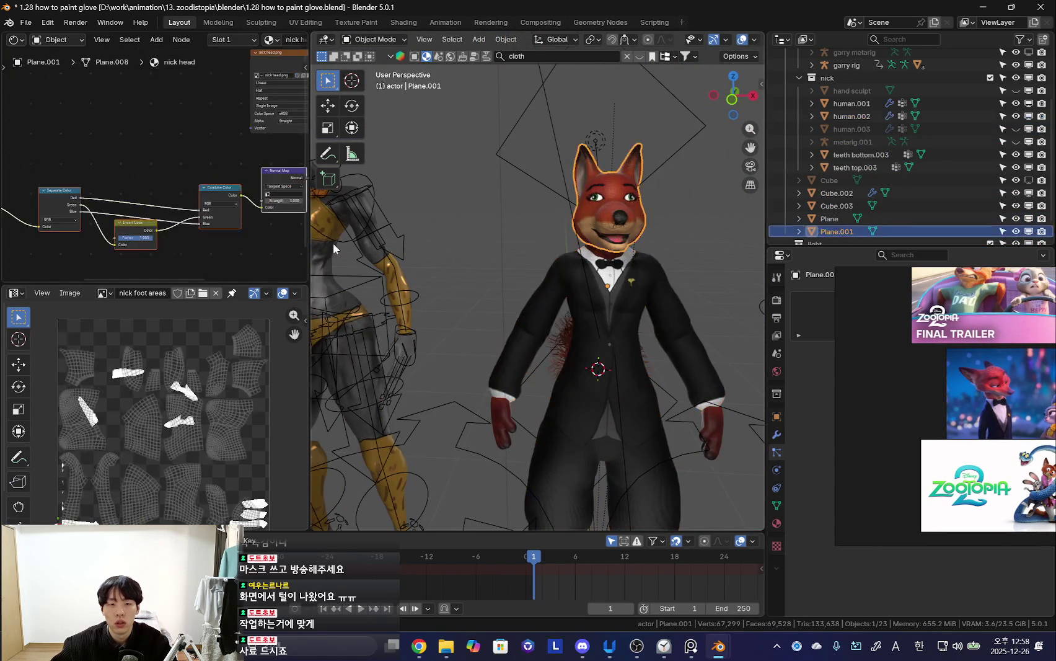
# - Box-select the head material's fur normal-map nodes for copying
pyautogui.scroll(-2, 92, 174)
pyautogui.scroll(-2, 96, 165)
pyautogui.moveTo(15, 165); pyautogui.dragTo(257, 255)
pyautogui.scroll(2, 624, 339)
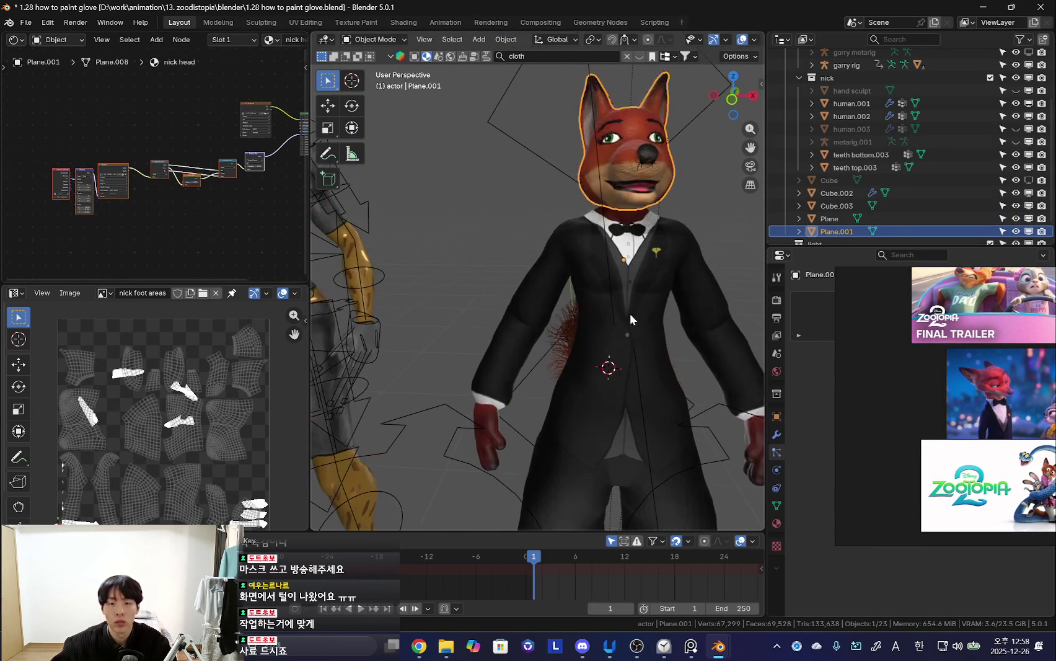
# - Paste the fur normal-map nodes into the body's nick.001 material
pyautogui.click(630, 313)
pyautogui.moveTo(116, 264); pyautogui.dragTo(74, 228)
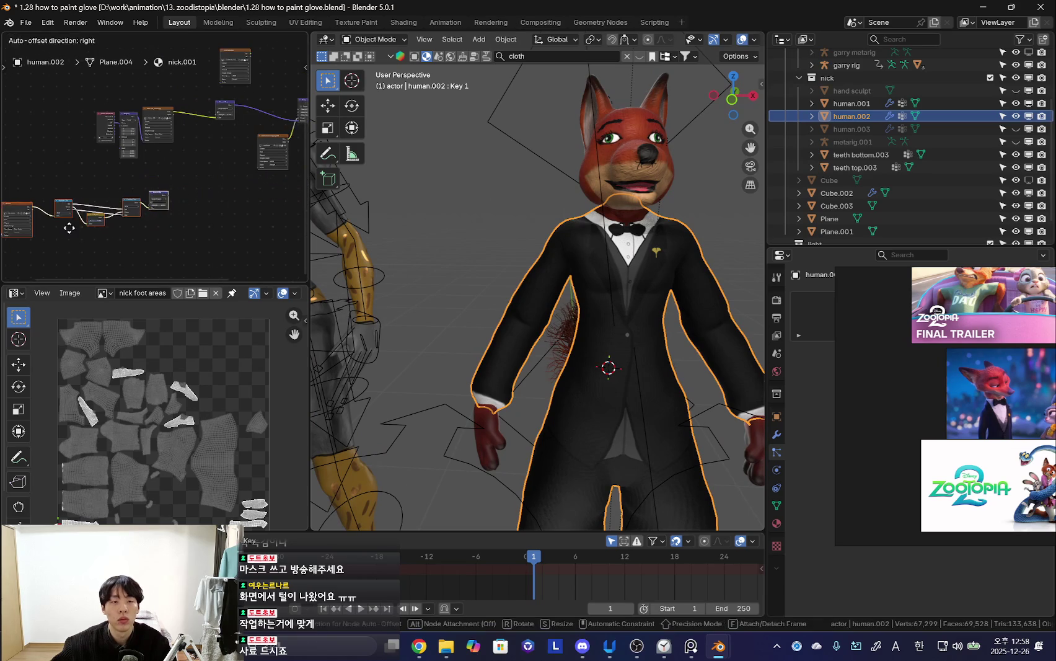
pyautogui.scroll(1, 183, 206)
pyautogui.scroll(1, 195, 171)
pyautogui.scroll(1, 140, 235)
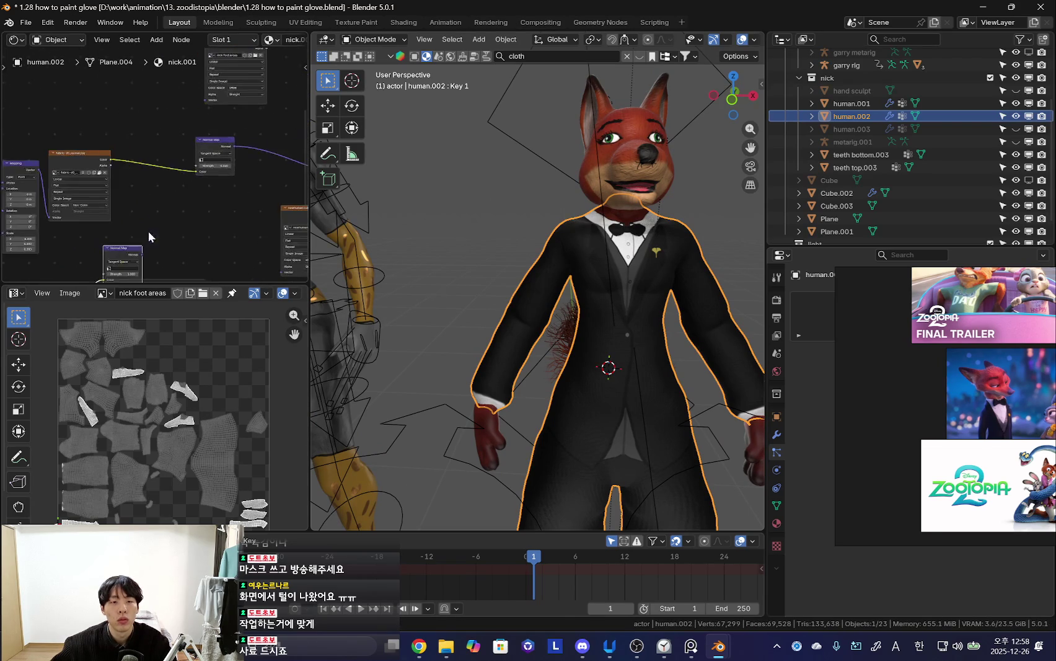
# - Frame the whole body node tree and start an add-node search
pyautogui.moveTo(140, 235); pyautogui.dragTo(199, 207, button='middle')
pyautogui.scroll(1, 485, 226)
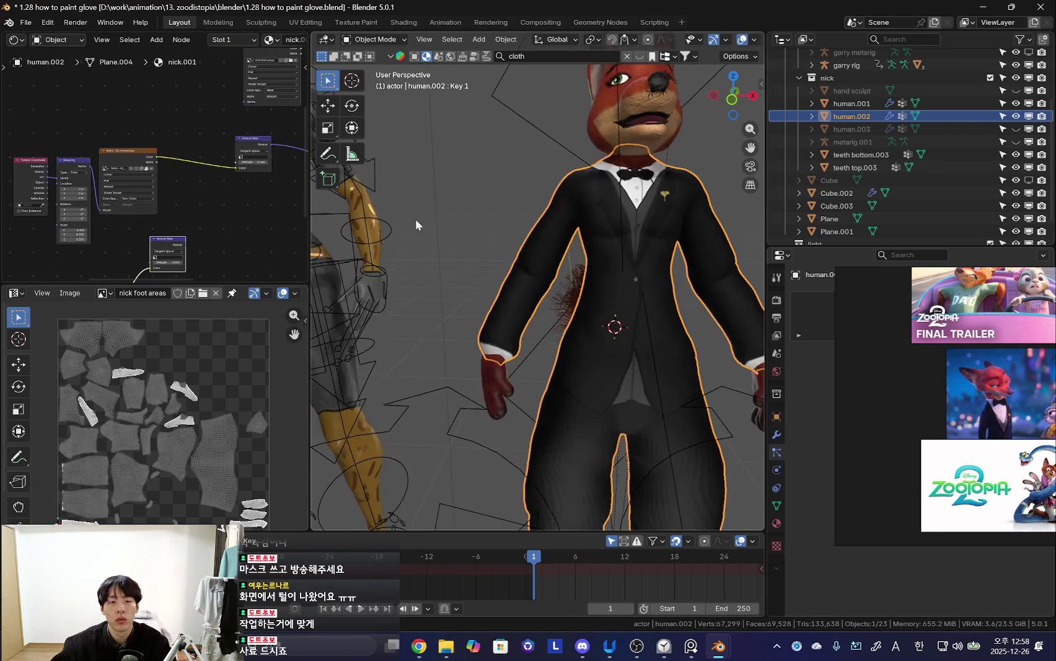
pyautogui.scroll(-2, 218, 195)
pyautogui.moveTo(218, 196)
pyautogui.mouseDown(button='middle')
pyautogui.moveTo(185, 231)
pyautogui.moveTo(254, 173)
pyautogui.mouseUp(button='middle')
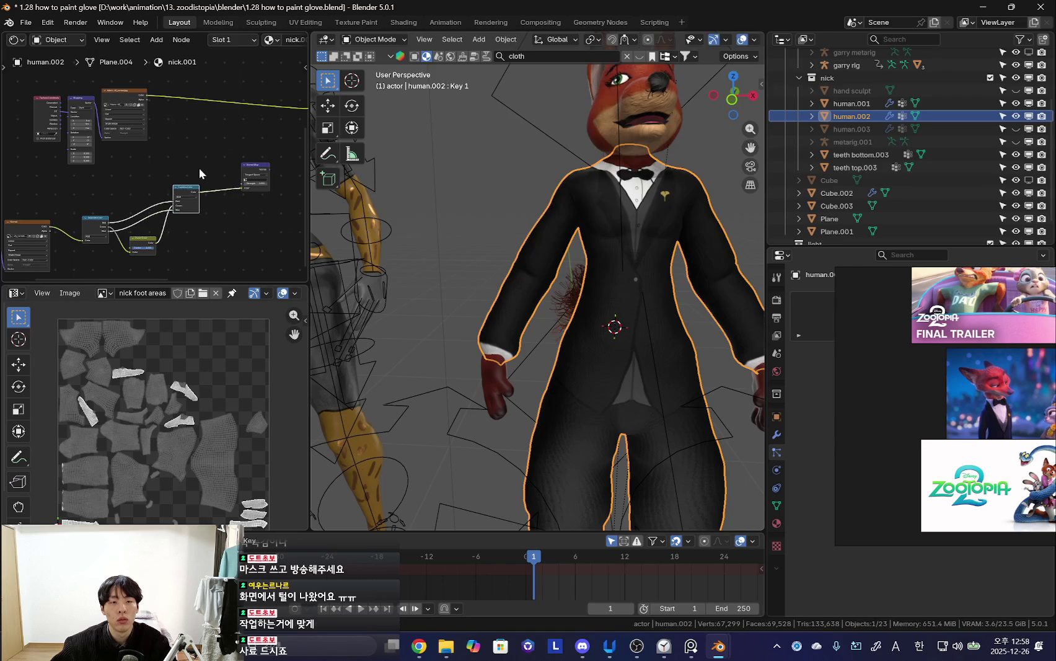
pyautogui.hotkey('shift', 'a')
# - Add a Mix Color node and link the foot-areas image Alpha to its Factor
pyautogui.write('dmix col')
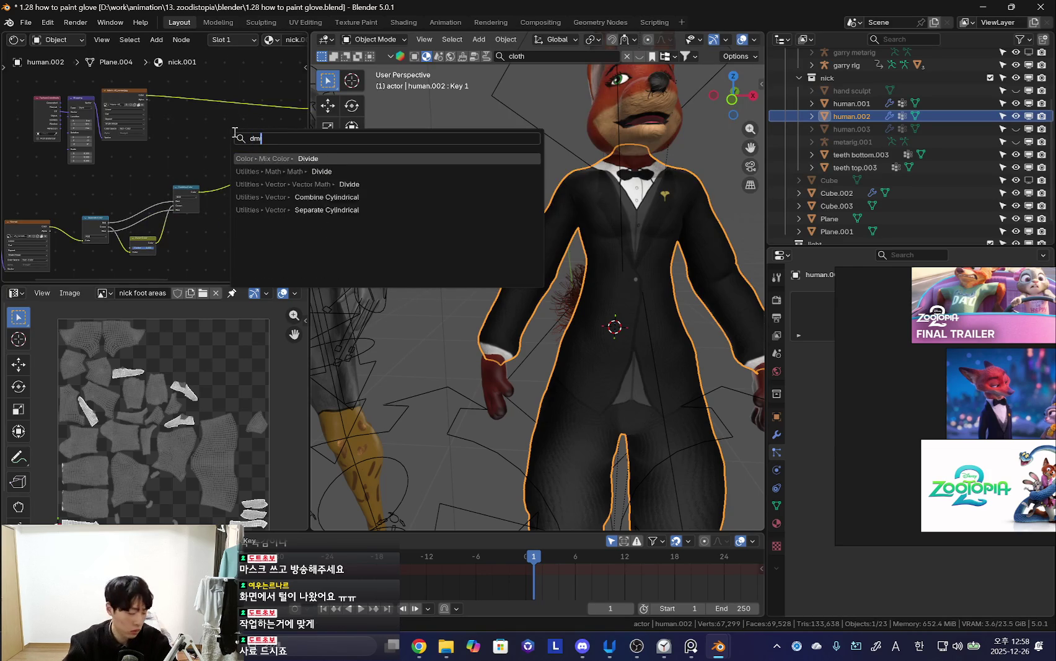
pyautogui.press('Return')
pyautogui.click(205, 134)
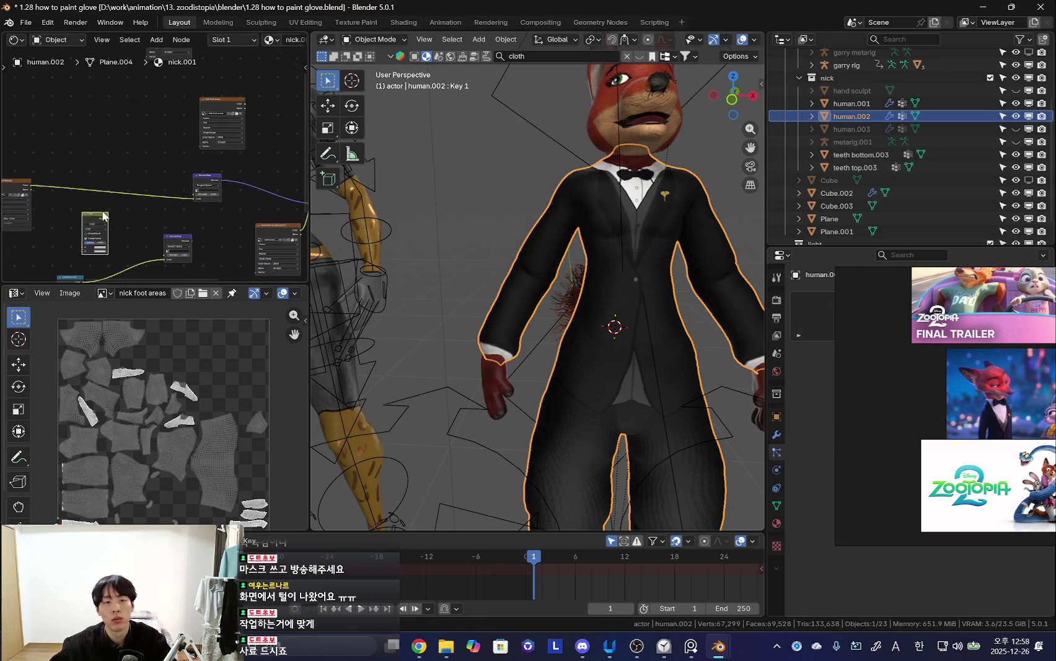
pyautogui.scroll(3, 168, 127)
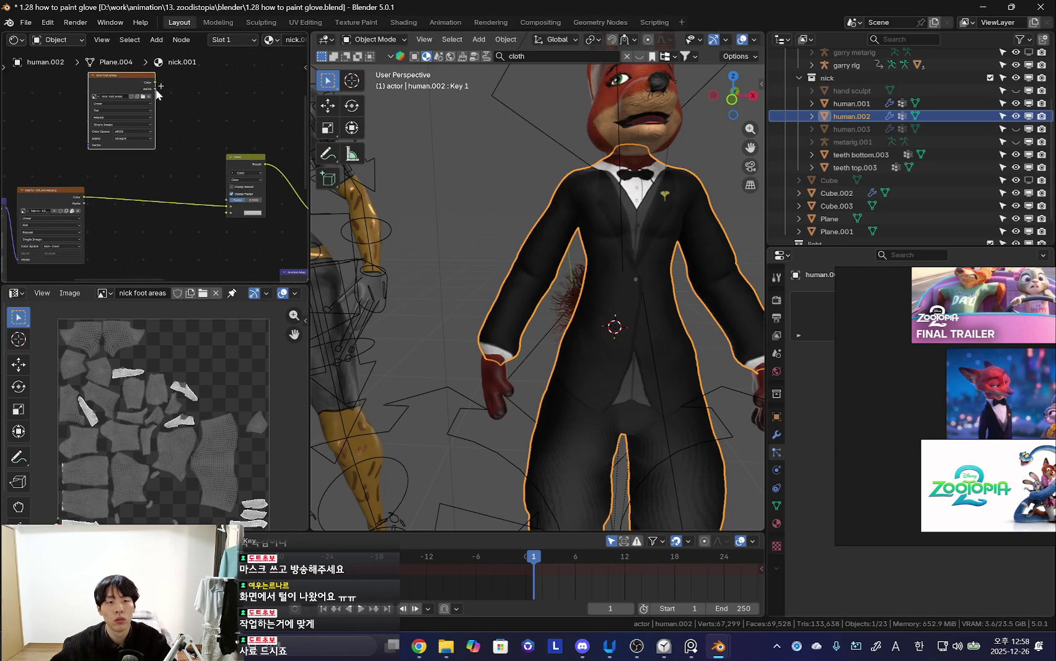
pyautogui.scroll(1, 171, 96)
pyautogui.scroll(2, 143, 110)
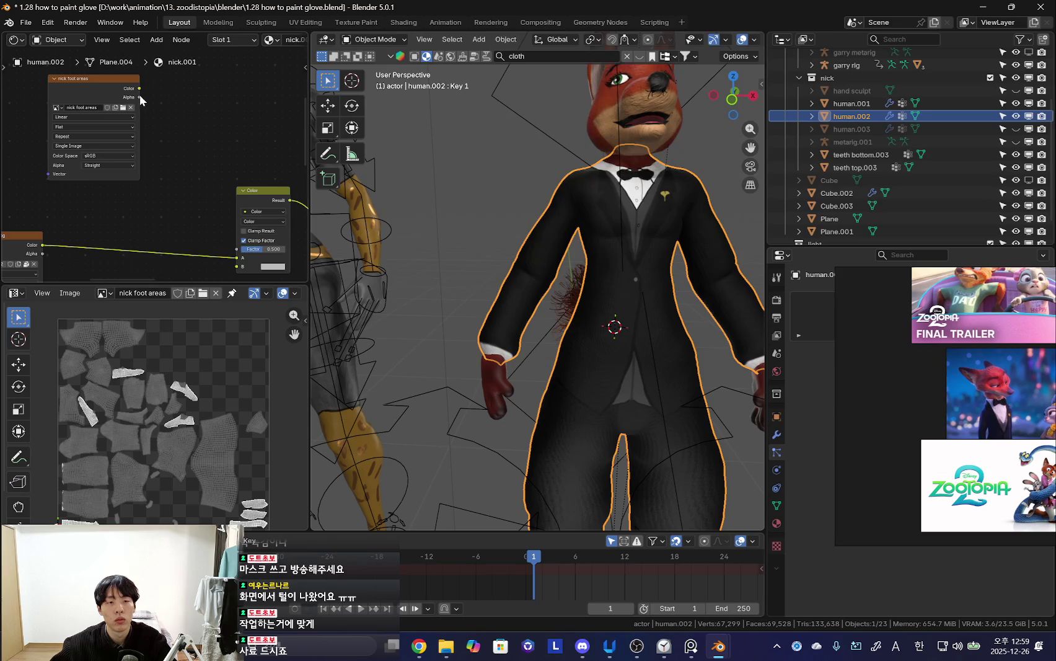
pyautogui.moveTo(141, 98); pyautogui.dragTo(237, 249)
# - Reconnect Combine Color into the Mix Color node's color input
pyautogui.scroll(-1, 154, 206)
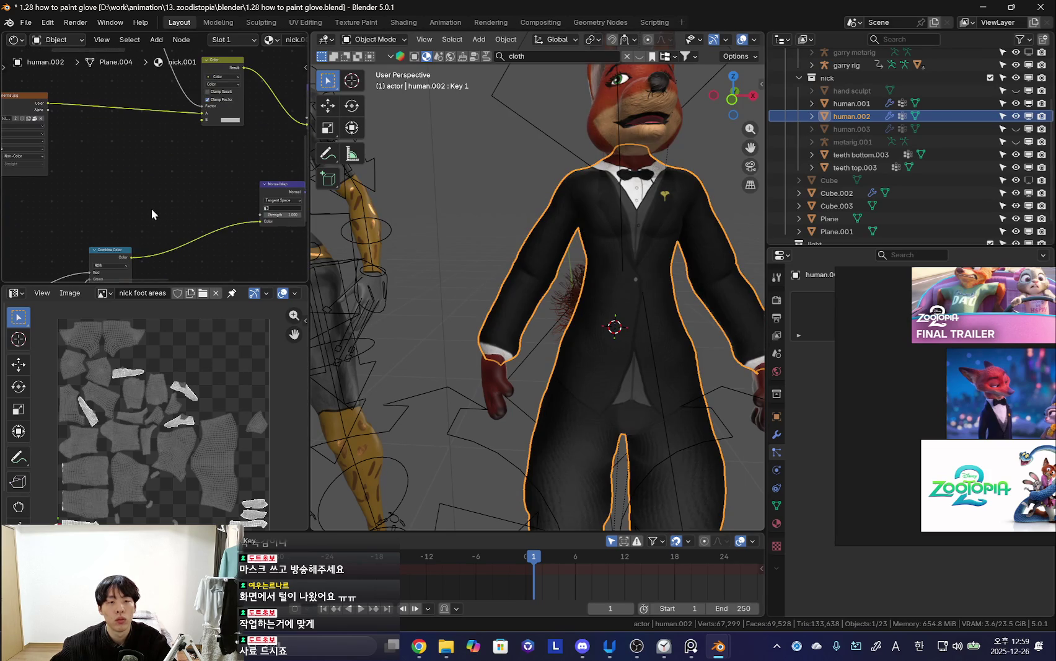
pyautogui.moveTo(205, 119); pyautogui.dragTo(153, 177)
pyautogui.moveTo(97, 133); pyautogui.dragTo(158, 182, button='middle')
pyautogui.moveTo(95, 173); pyautogui.dragTo(147, 167, button='middle')
pyautogui.scroll(-3, 228, 209)
pyautogui.scroll(2, 159, 206)
pyautogui.scroll(1, 158, 205)
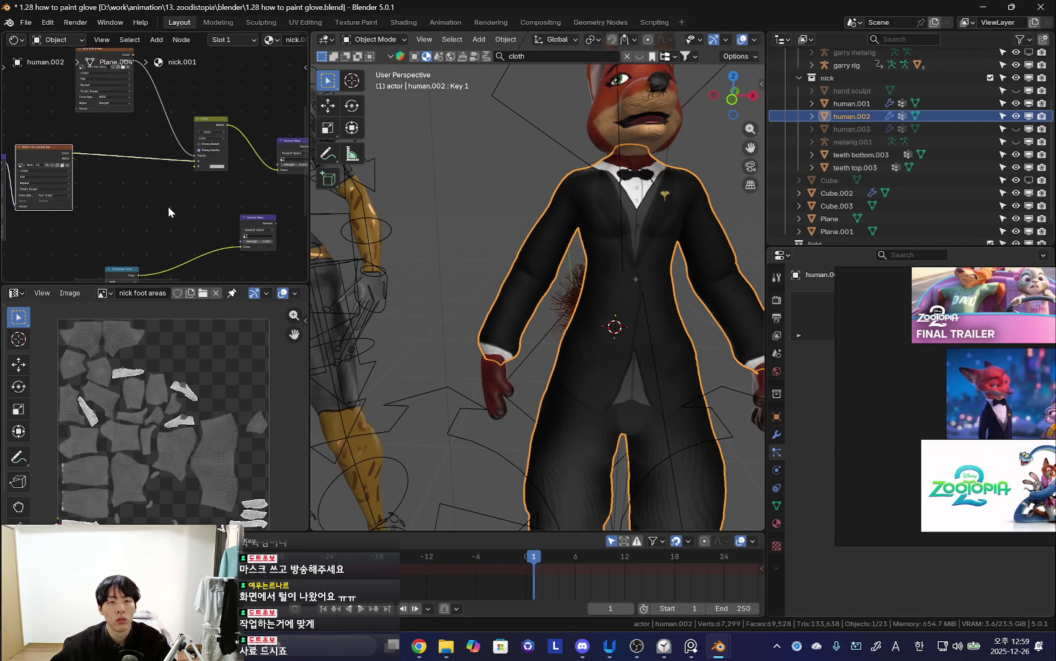
pyautogui.scroll(1, 162, 218)
pyautogui.moveTo(166, 191); pyautogui.dragTo(153, 224, button='middle')
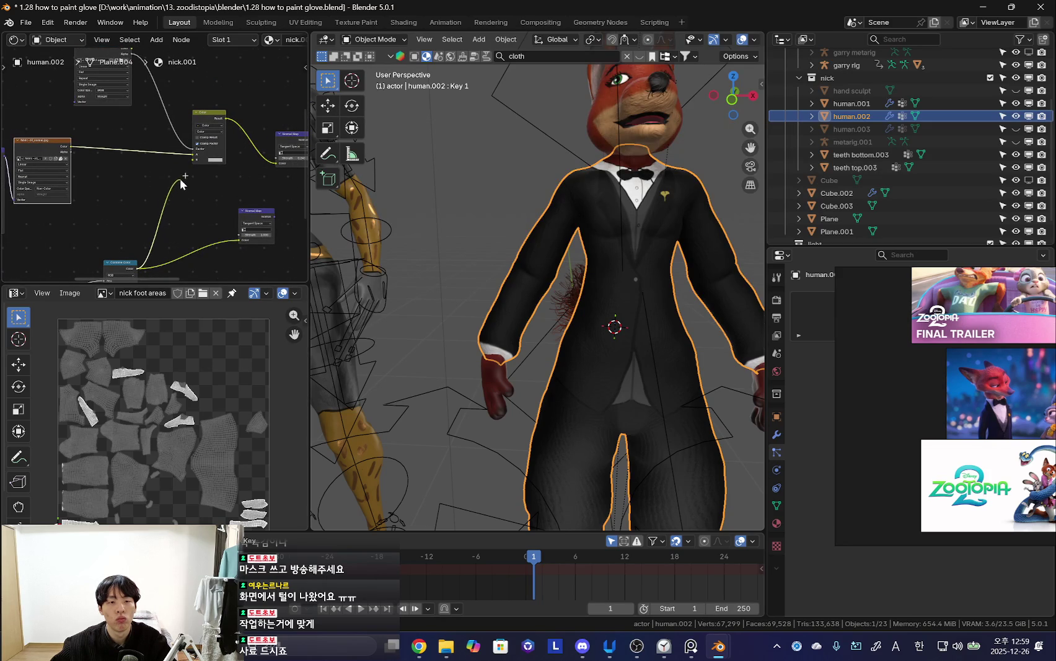
pyautogui.moveTo(180, 200); pyautogui.dragTo(195, 159)
# - Bring the Texture Coordinate and Mapping nodes into view
pyautogui.moveTo(202, 165); pyautogui.dragTo(159, 177, button='middle')
pyautogui.keyDown('shift'); pyautogui.scroll(-5, 662, 398); pyautogui.keyUp('shift')
pyautogui.scroll(3, 636, 403)
pyautogui.scroll(4, 587, 381)
pyautogui.scroll(3, 530, 363)
pyautogui.moveTo(75, 185); pyautogui.dragTo(180, 228, button='middle')
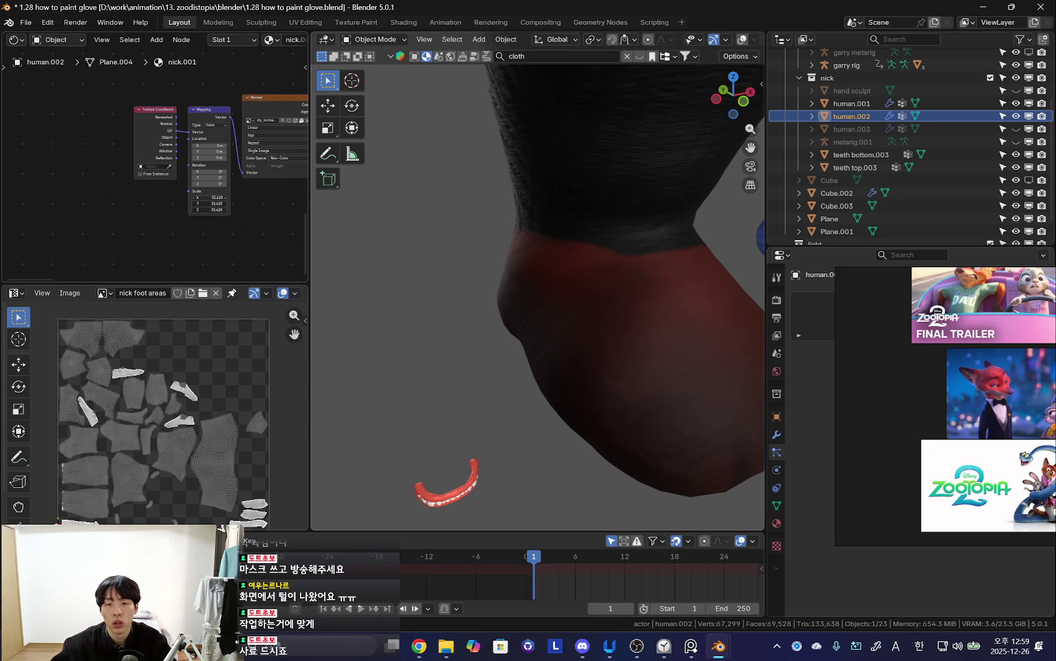
# - Orbit close around the red shoe and briefly inspect its mesh in Edit Mode
pyautogui.moveTo(422, 240); pyautogui.dragTo(600, 277, button='middle')
pyautogui.scroll(3, 321, 223)
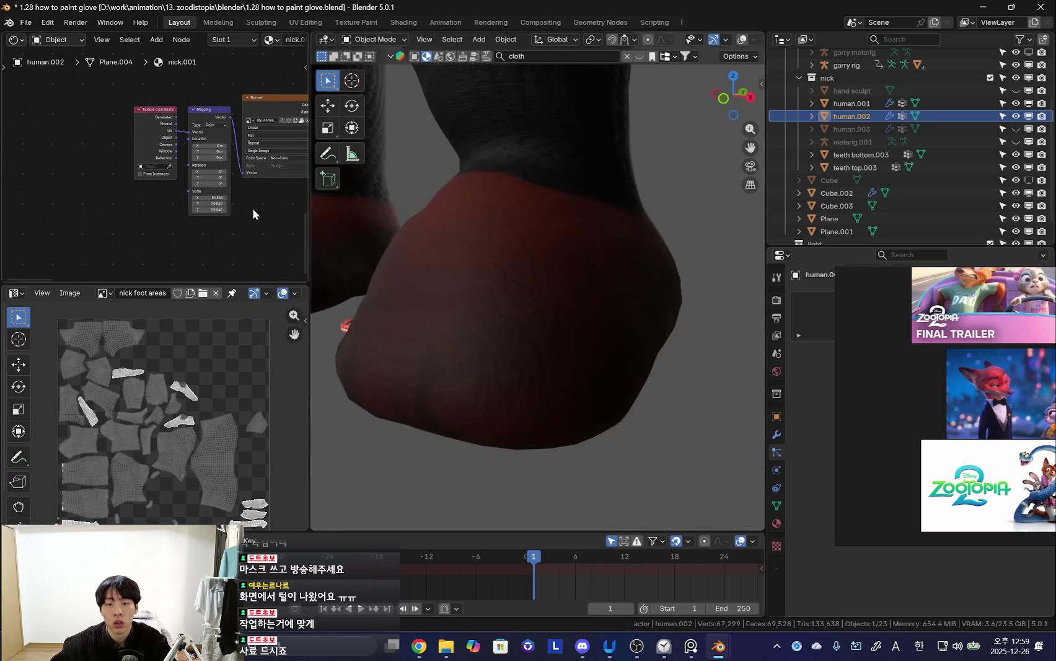
pyautogui.scroll(3, 467, 267)
pyautogui.scroll(-5, 497, 286)
pyautogui.press('Tab')
pyautogui.moveTo(540, 299)
pyautogui.mouseDown(button='middle')
pyautogui.moveTo(618, 303)
pyautogui.moveTo(613, 319)
pyautogui.moveTo(662, 317)
pyautogui.moveTo(563, 320)
pyautogui.mouseUp(button='middle')
pyautogui.press('Tab')
pyautogui.scroll(3, 660, 316)
pyautogui.scroll(2, 619, 315)
pyautogui.scroll(2, 186, 156)
pyautogui.scroll(2, 186, 155)
# - Set the Mapping node scale to 48.340 to resize the fur texture
pyautogui.moveTo(114, 168); pyautogui.dragTo(124, 191)
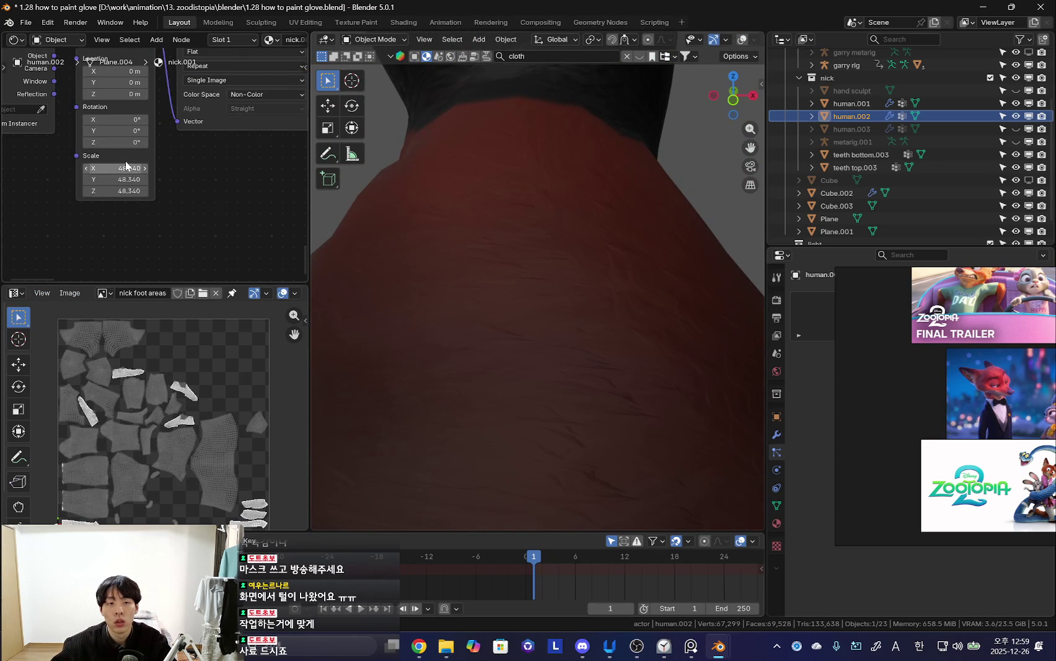
pyautogui.scroll(-4, 149, 155)
pyautogui.moveTo(130, 111)
pyautogui.mouseDown(button='middle')
pyautogui.moveTo(146, 229)
pyautogui.moveTo(113, 228)
pyautogui.mouseUp(button='middle')
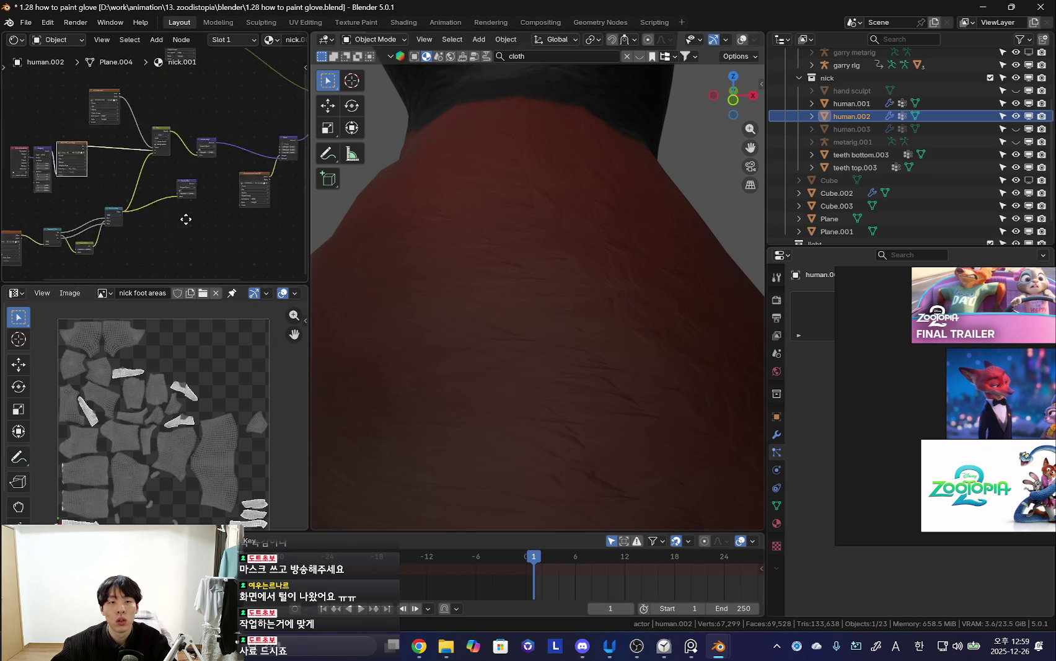
pyautogui.scroll(2, 113, 228)
pyautogui.scroll(-2, 113, 229)
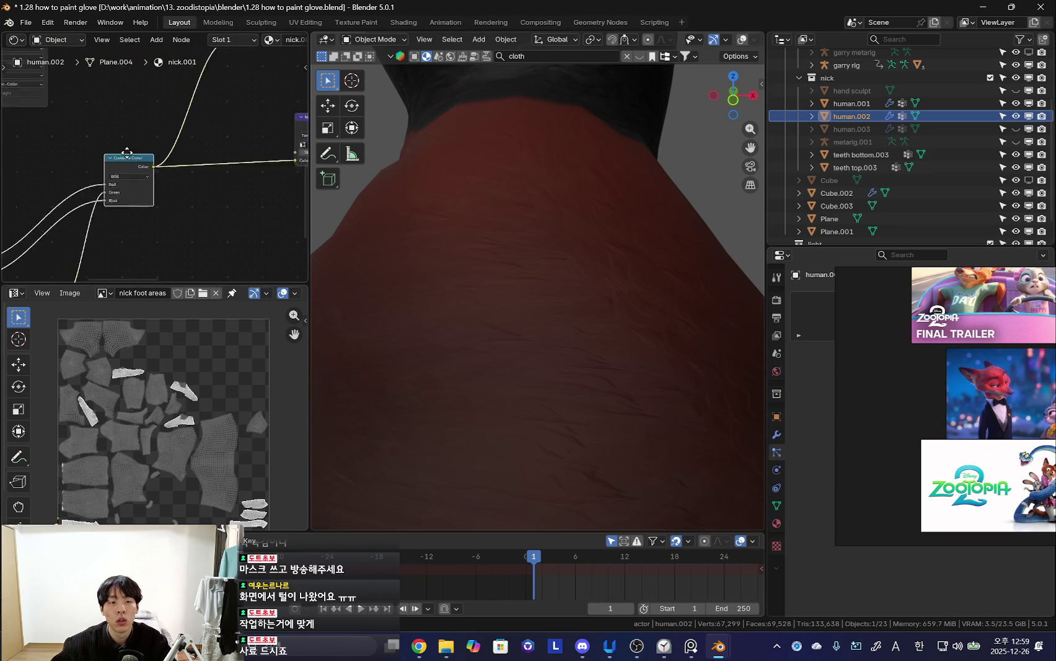
# - Raise the Normal Map Strength from 0.250 to about 2.090
pyautogui.moveTo(169, 194)
pyautogui.mouseDown(button='middle')
pyautogui.moveTo(232, 185)
pyautogui.moveTo(213, 197)
pyautogui.mouseUp(button='middle')
pyautogui.scroll(3, 214, 197)
pyautogui.moveTo(225, 175); pyautogui.dragTo(230, 174)
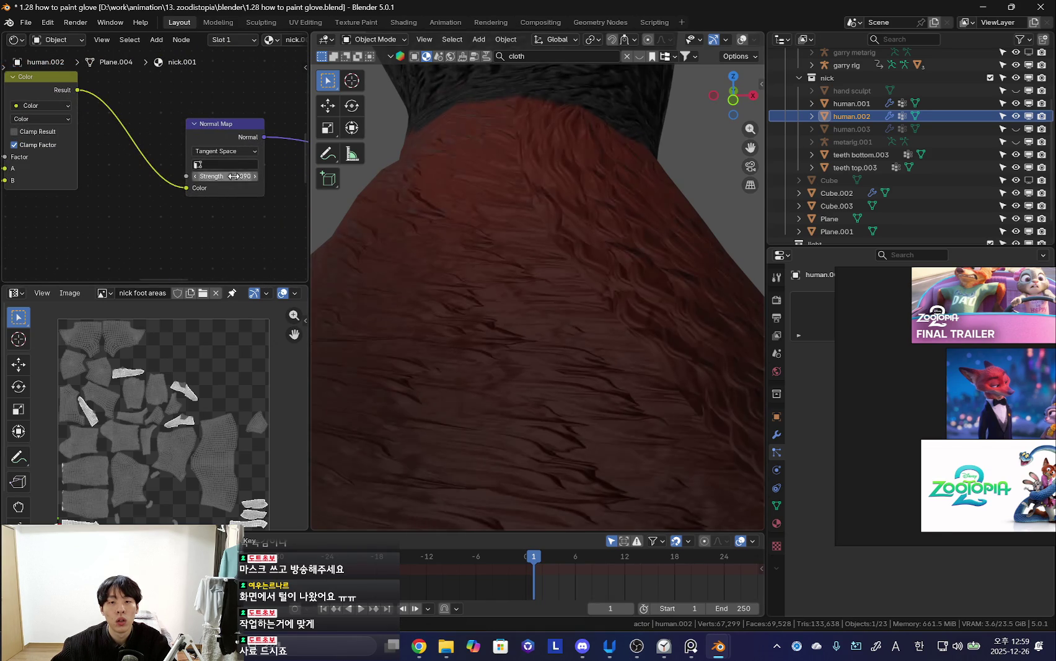
pyautogui.scroll(-5, 506, 196)
pyautogui.scroll(-2, 486, 286)
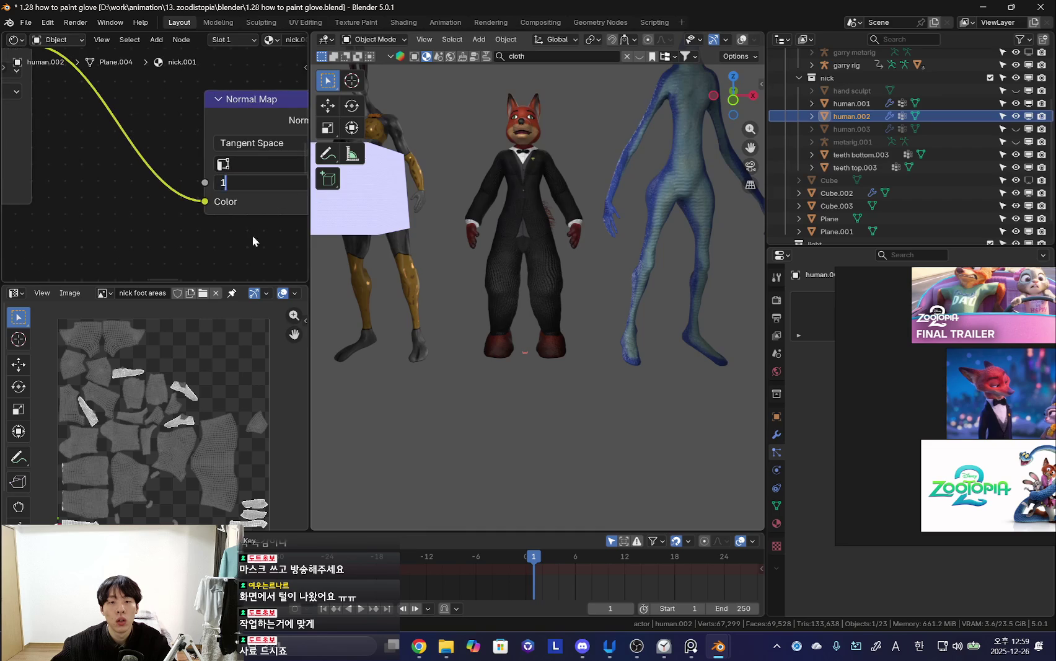
# - Confirm a Normal Map Strength of 1.000
pyautogui.press('Return')
pyautogui.scroll(5, 519, 323)
pyautogui.scroll(2, 525, 391)
pyautogui.scroll(2, 511, 361)
pyautogui.scroll(-7, 523, 309)
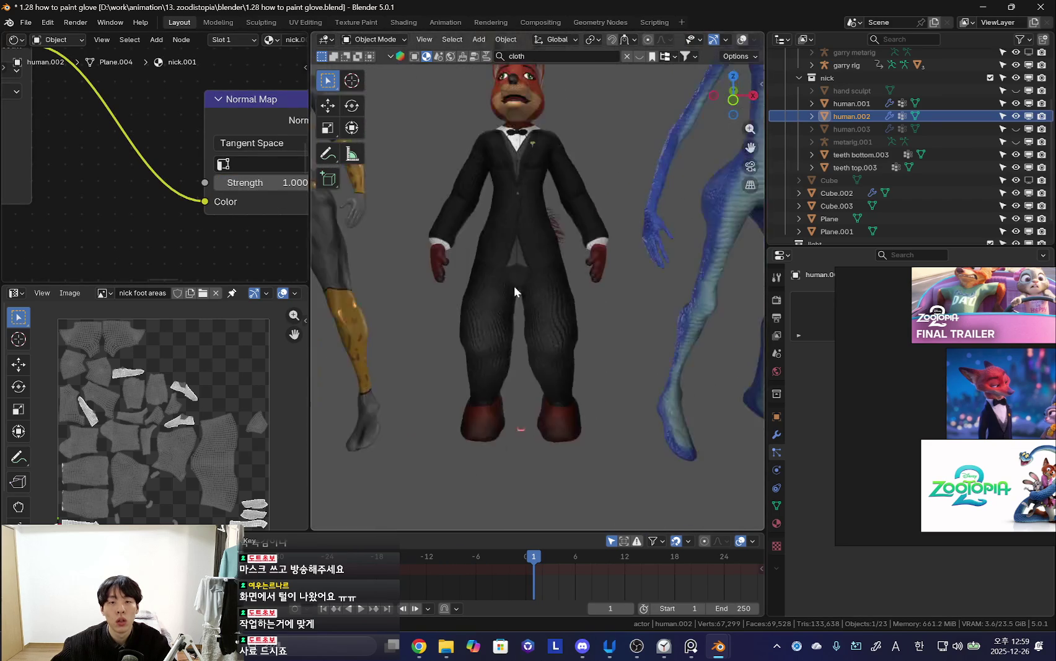
pyautogui.scroll(5, 521, 394)
pyautogui.scroll(2, 521, 348)
pyautogui.scroll(-2, 448, 339)
# - Orbit up toward the head and around behind to check the tail
pyautogui.moveTo(448, 340)
pyautogui.mouseDown(button='middle')
pyautogui.moveTo(452, 348)
pyautogui.moveTo(454, 323)
pyautogui.mouseUp(button='middle')
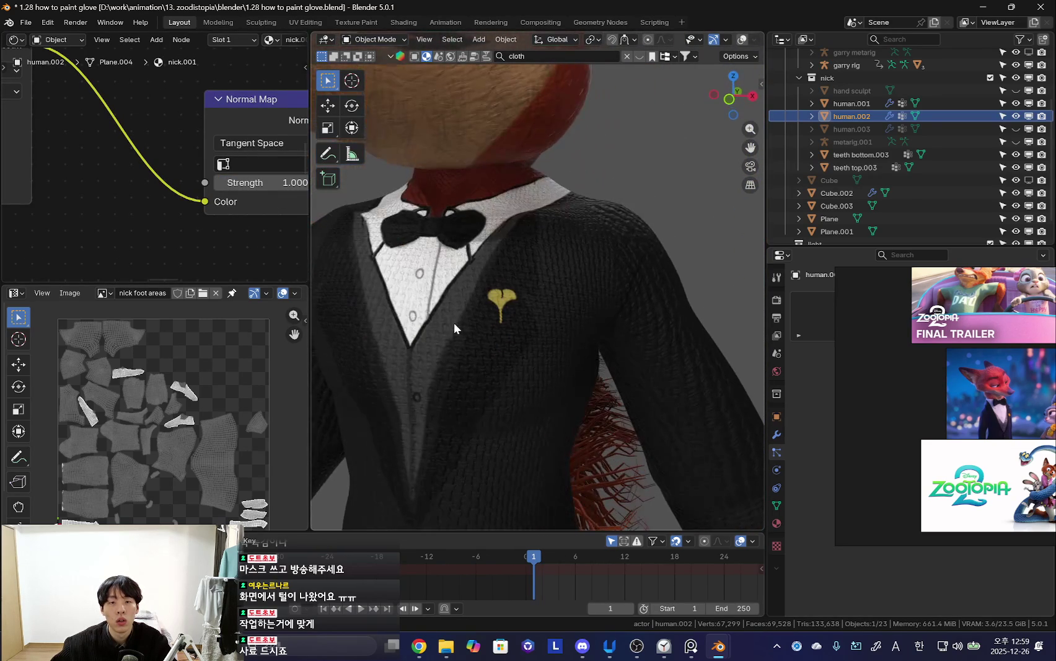
pyautogui.scroll(-5, 471, 341)
pyautogui.scroll(5, 520, 370)
pyautogui.scroll(-5, 560, 322)
pyautogui.scroll(5, 581, 330)
pyautogui.moveTo(579, 330)
pyautogui.mouseDown(button='middle')
pyautogui.moveTo(590, 319)
pyautogui.moveTo(626, 339)
pyautogui.moveTo(605, 320)
pyautogui.moveTo(623, 370)
pyautogui.moveTo(635, 317)
pyautogui.mouseUp(button='middle')
pyautogui.scroll(5, 646, 296)
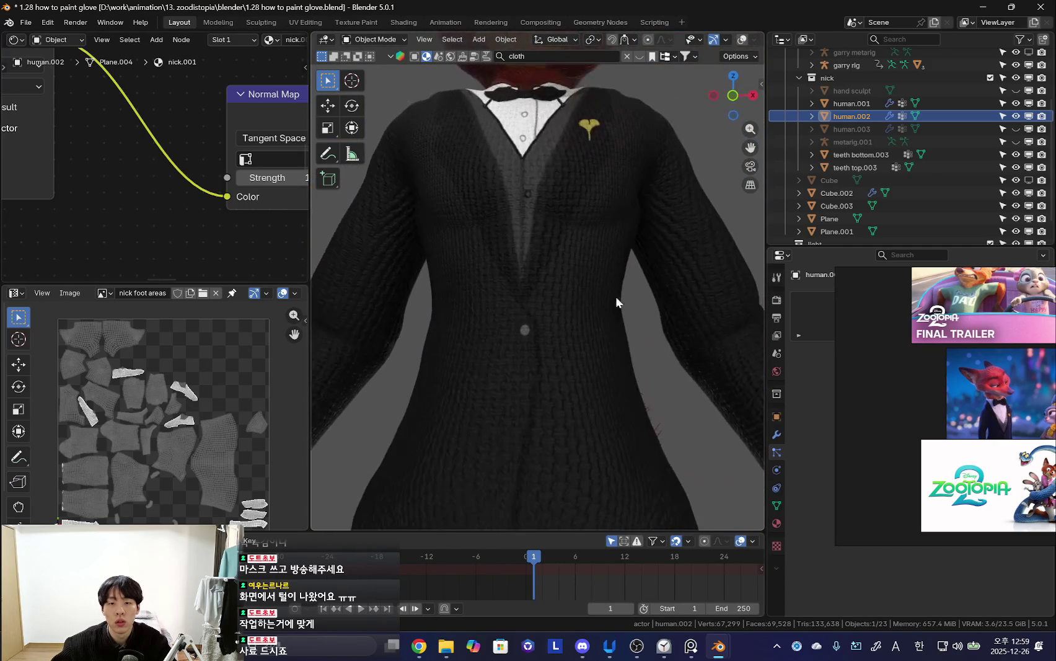
pyautogui.scroll(-5, 512, 257)
# - Inspect both feet from a low side view, then frame the Combine Color and mix nodes
pyautogui.moveTo(511, 258)
pyautogui.mouseDown(button='middle')
pyautogui.moveTo(515, 279)
pyautogui.moveTo(612, 348)
pyautogui.moveTo(545, 257)
pyautogui.mouseUp(button='middle')
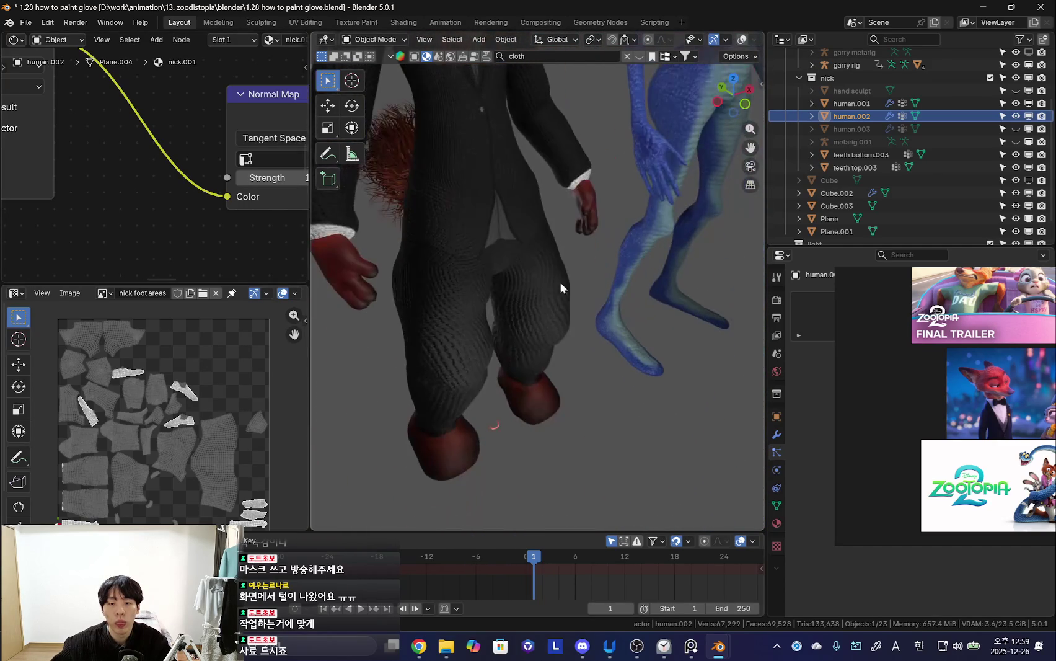
pyautogui.moveTo(539, 402); pyautogui.dragTo(557, 405)
pyautogui.moveTo(557, 405)
pyautogui.mouseDown(button='middle')
pyautogui.moveTo(559, 349)
pyautogui.moveTo(506, 281)
pyautogui.mouseUp(button='middle')
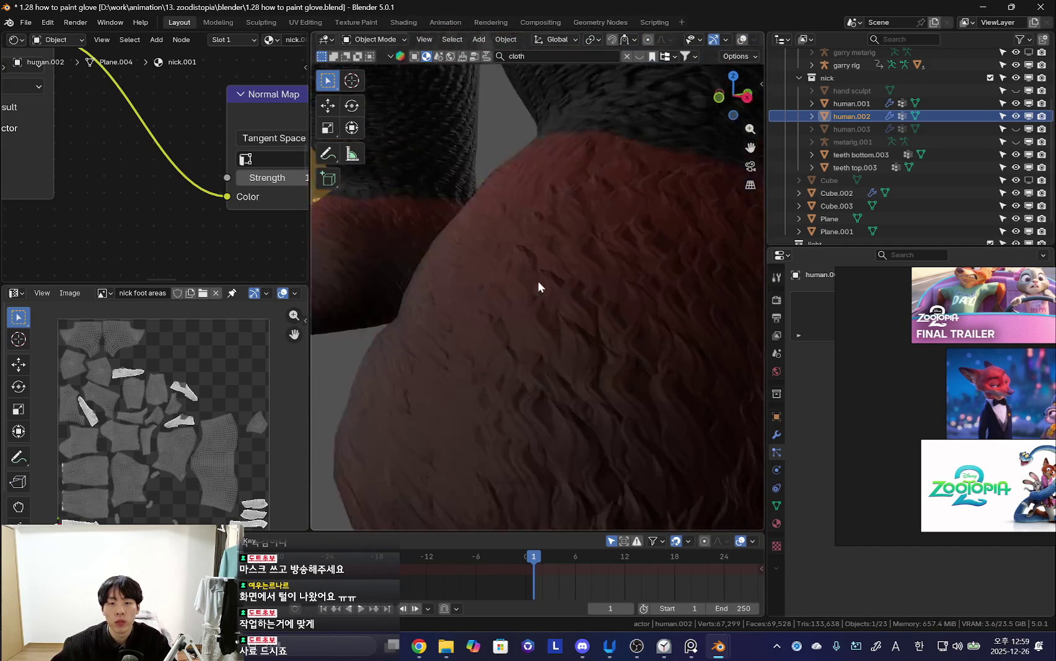
pyautogui.scroll(-3, 507, 282)
pyautogui.scroll(-3, 204, 228)
pyautogui.moveTo(204, 228)
pyautogui.mouseDown(button='middle')
pyautogui.moveTo(85, 216)
pyautogui.moveTo(179, 214)
pyautogui.moveTo(189, 193)
pyautogui.mouseUp(button='middle')
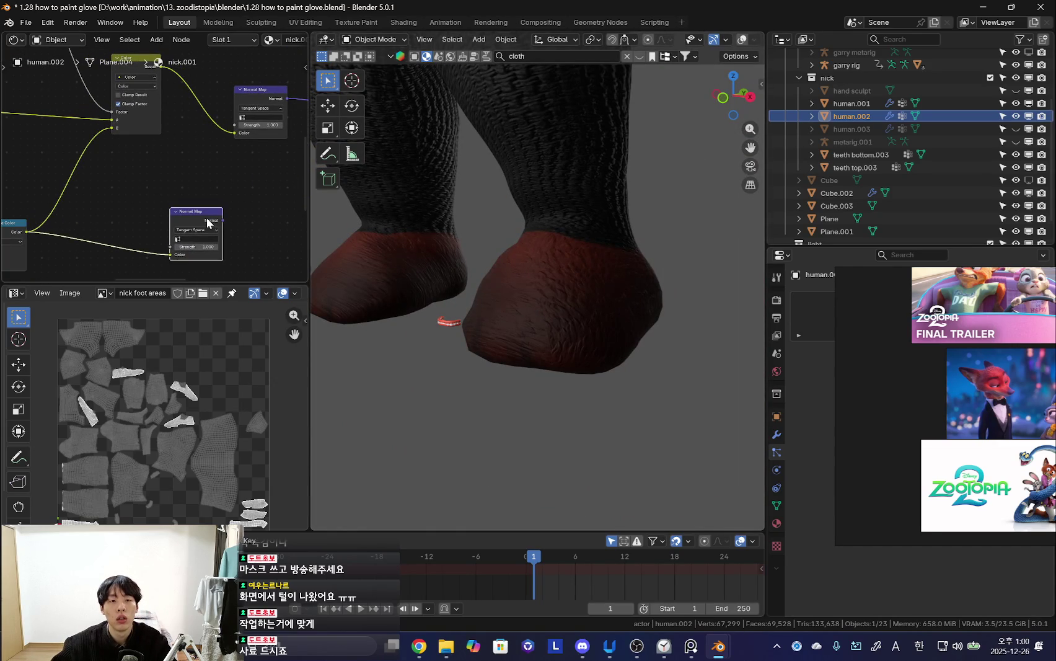
# - Delete the lower Normal Map node and try adding nodes from the search
pyautogui.press('Delete')
pyautogui.scroll(1, 260, 119)
pyautogui.scroll(2, 273, 128)
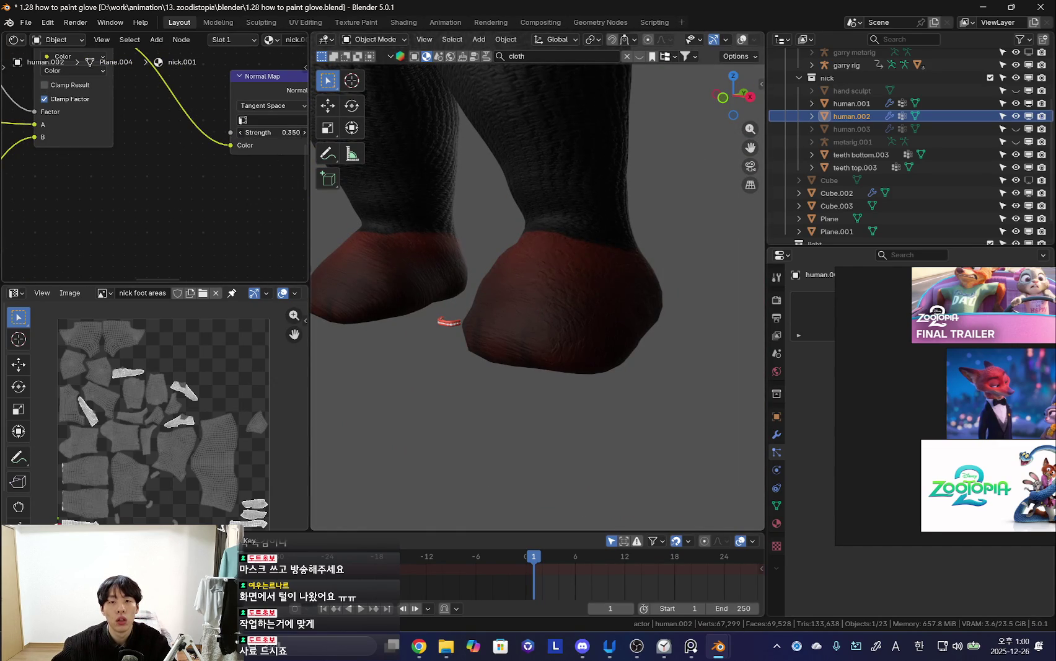
pyautogui.hotkey('shift', 'a')
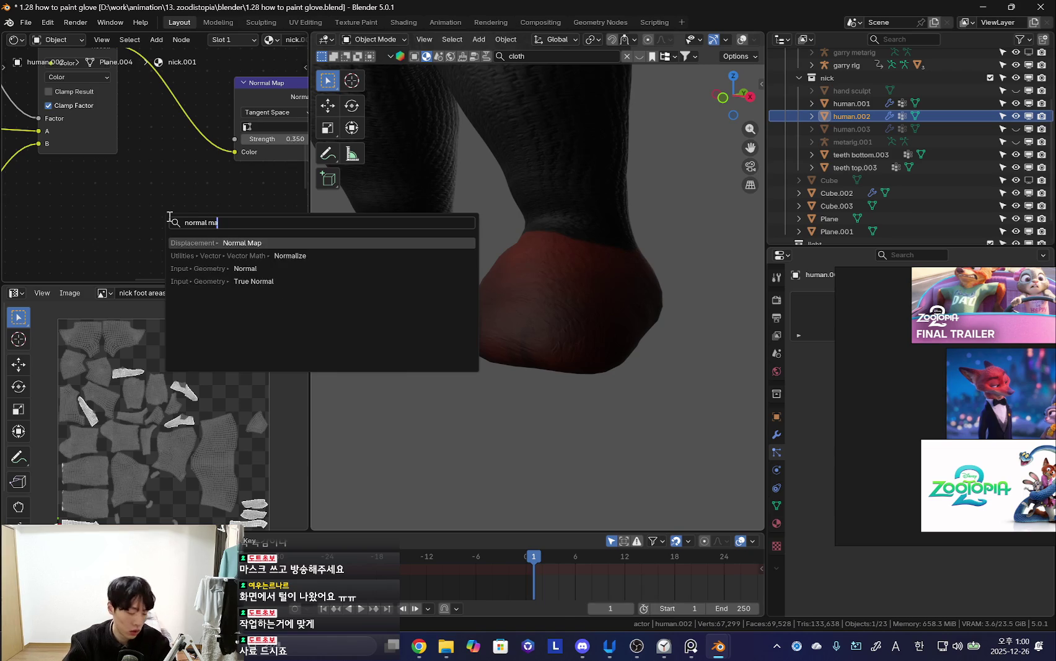
pyautogui.press('Down')
pyautogui.press('Return')
pyautogui.hotkey('shift', 'a')
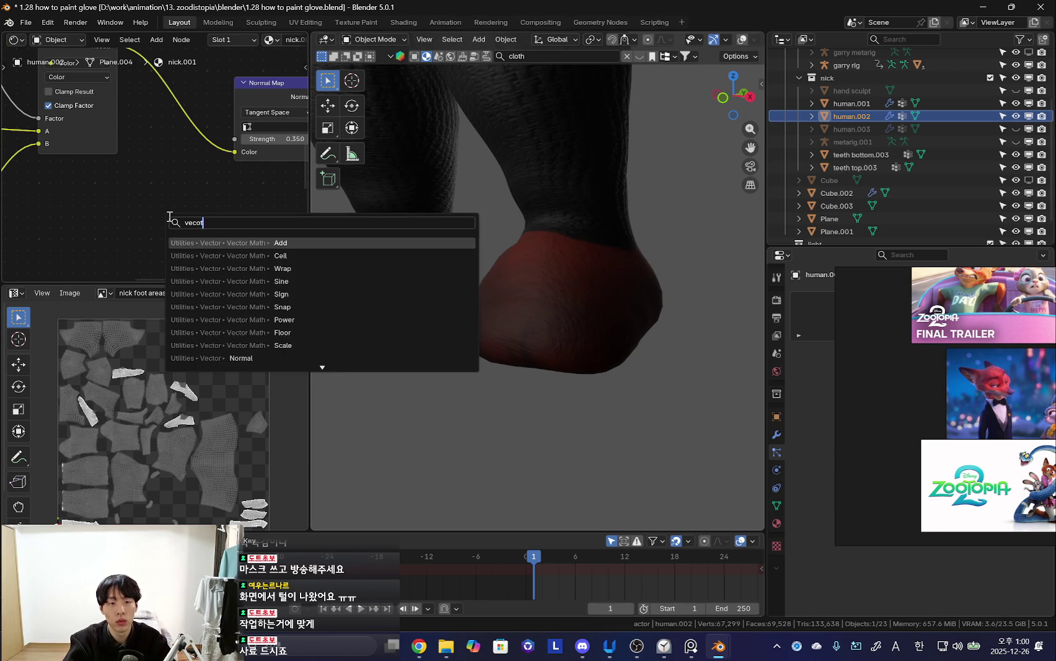
pyautogui.press('Return')
# - Insert a Vector Math node on the link, set to Scale with factor 3.300
pyautogui.hotkey('shift', 'a')
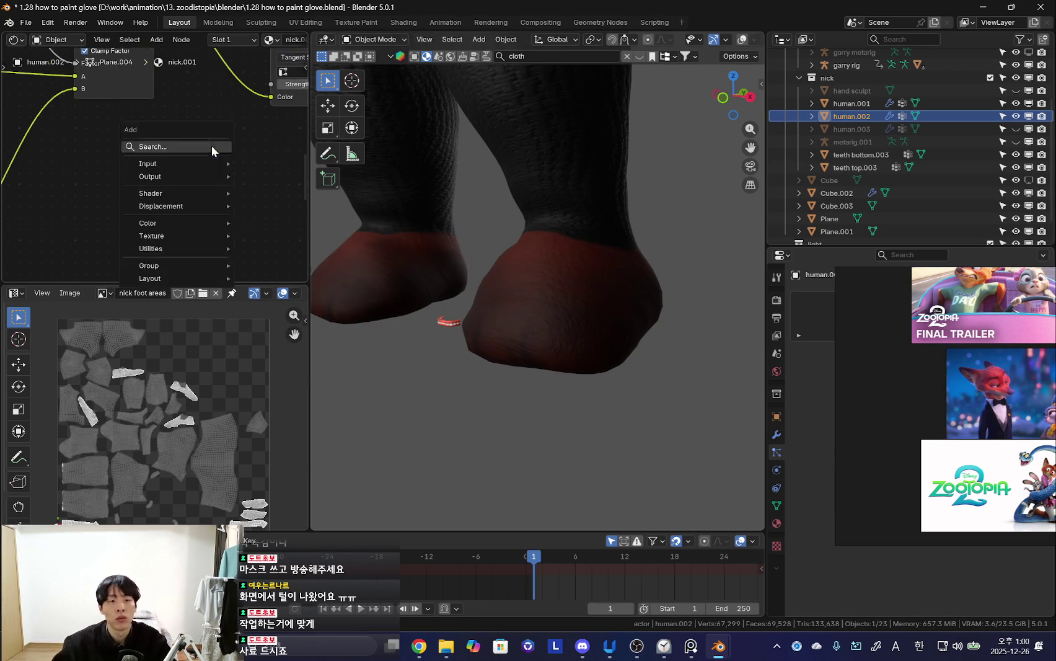
pyautogui.write('vecotr math')
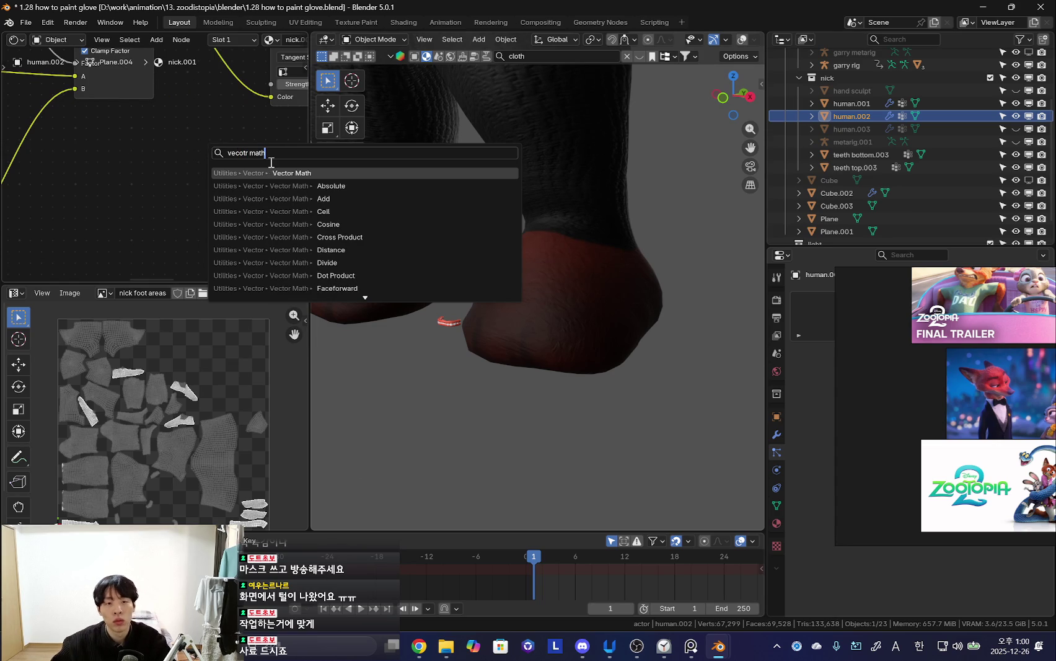
pyautogui.press('Return')
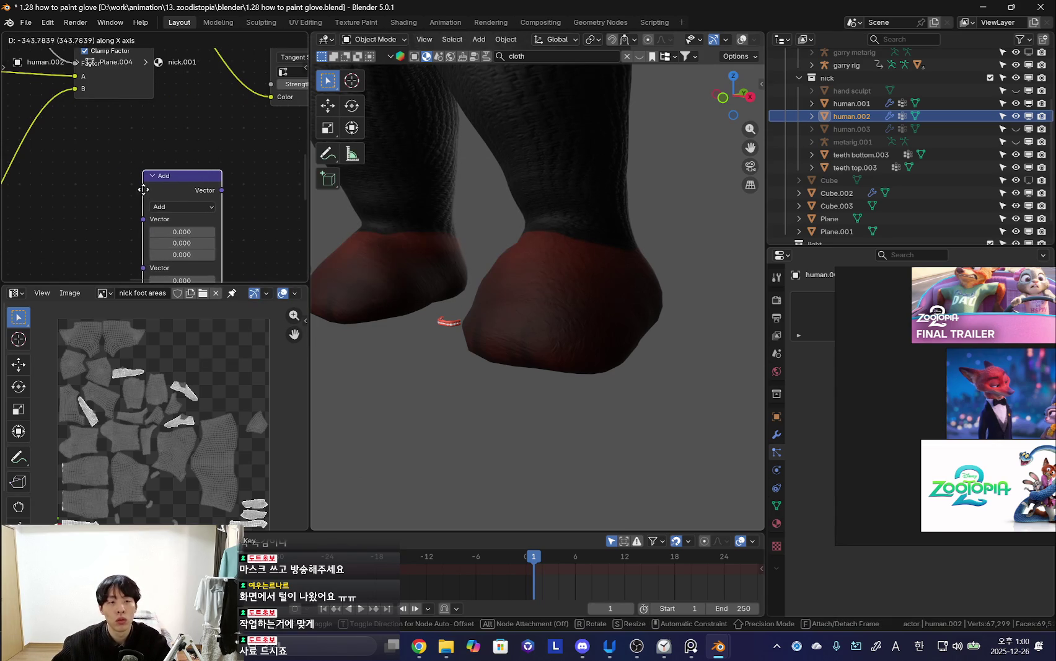
pyautogui.click(136, 195)
pyautogui.scroll(1, 108, 164)
pyautogui.click(107, 164)
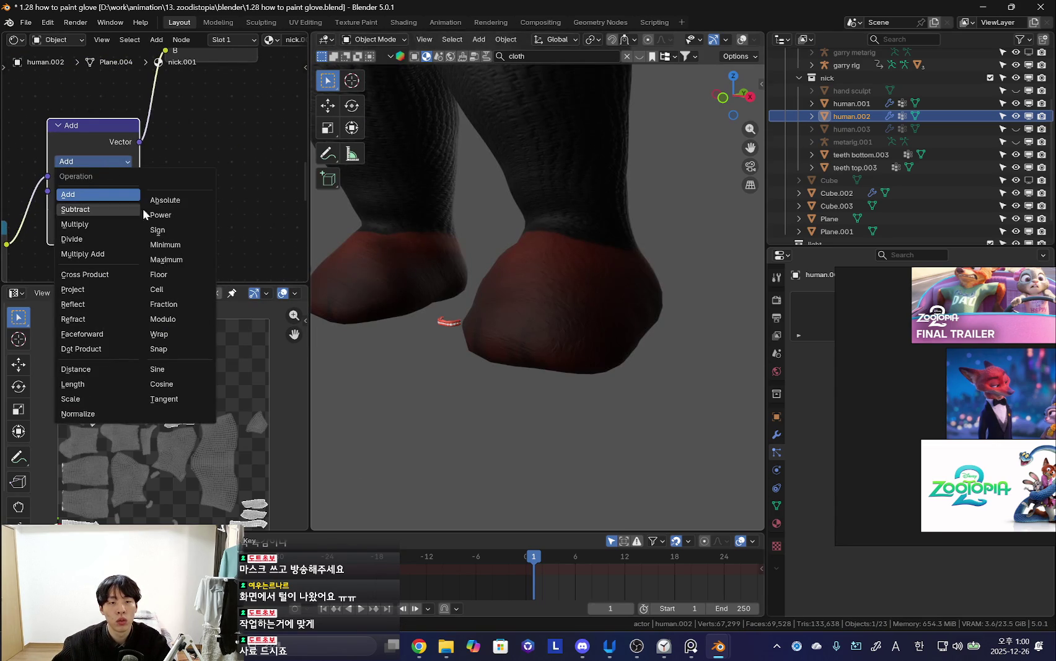
pyautogui.click(85, 398)
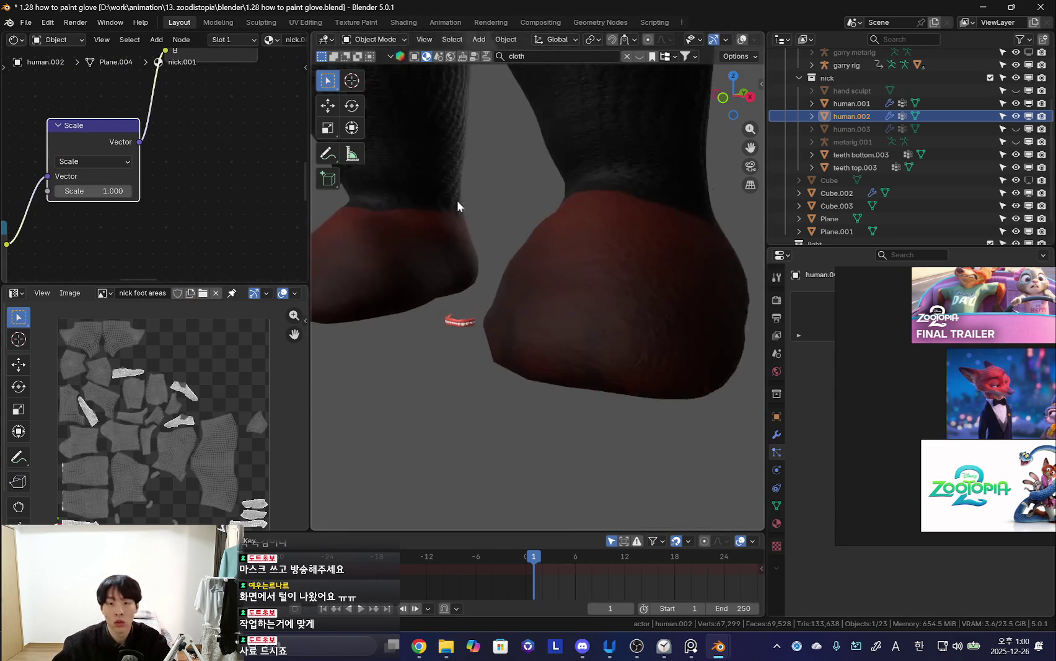
pyautogui.moveTo(99, 191)
pyautogui.mouseDown()
pyautogui.moveTo(81, 190)
pyautogui.moveTo(96, 191)
pyautogui.mouseUp()
pyautogui.click(93, 161)
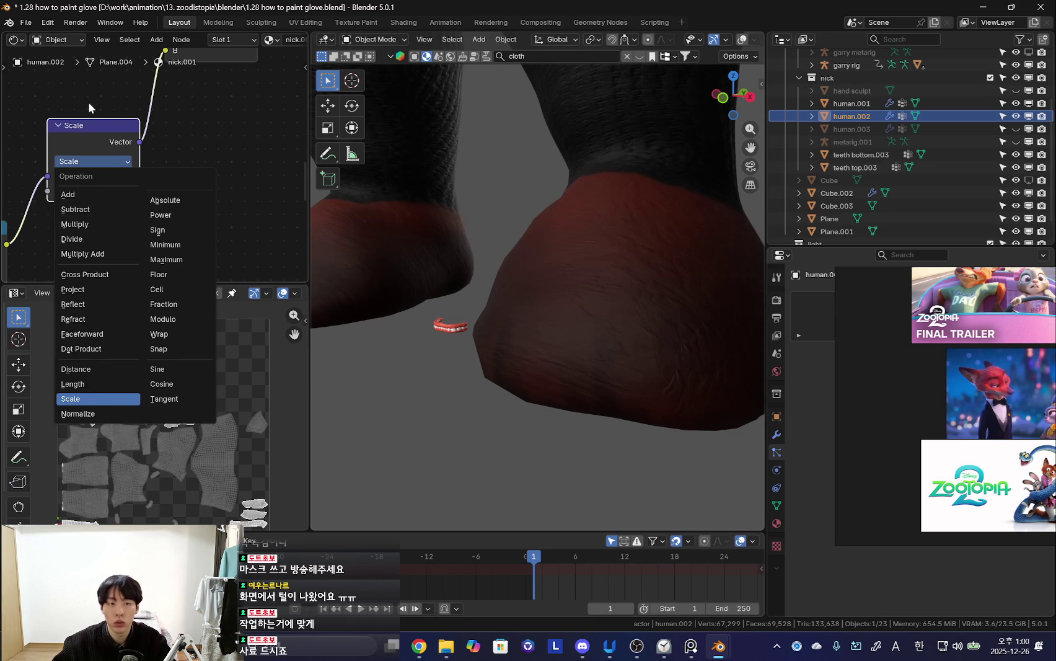
pyautogui.scroll(-3, 179, 155)
pyautogui.scroll(-1, 187, 143)
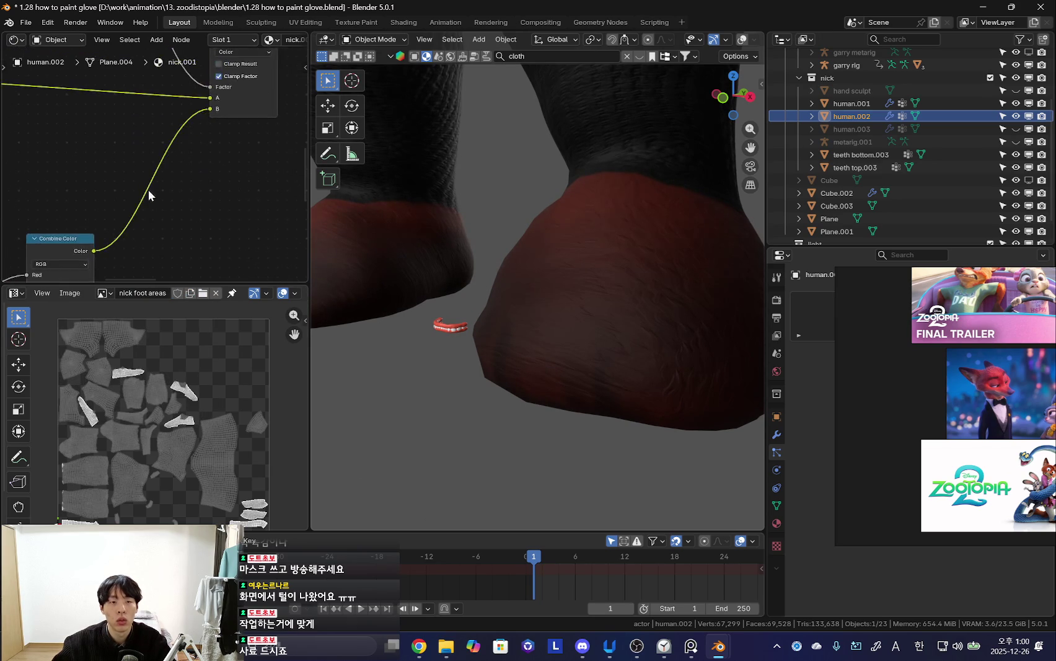
# - Bring the Mix and Normal Map nodes together and drop the Mix node onto the existing link
pyautogui.scroll(-2, 148, 189)
pyautogui.scroll(-2, 129, 237)
pyautogui.moveTo(160, 211); pyautogui.dragTo(128, 208, button='middle')
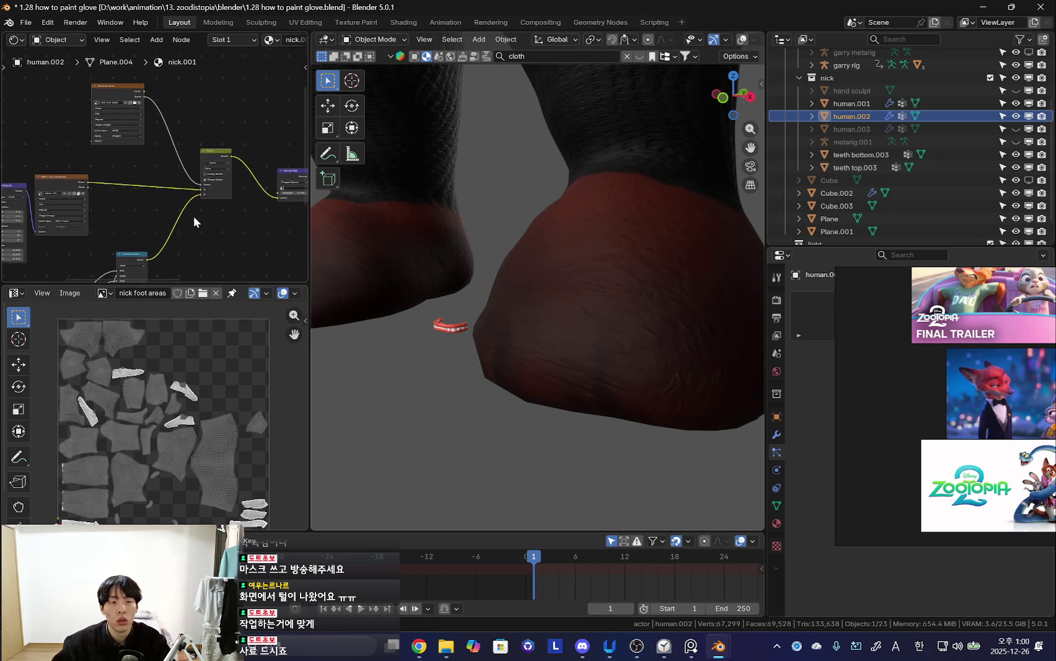
pyautogui.scroll(1, 158, 208)
pyautogui.click(181, 163)
pyautogui.moveTo(182, 163); pyautogui.dragTo(129, 129, button='middle')
pyautogui.scroll(-2, 148, 143)
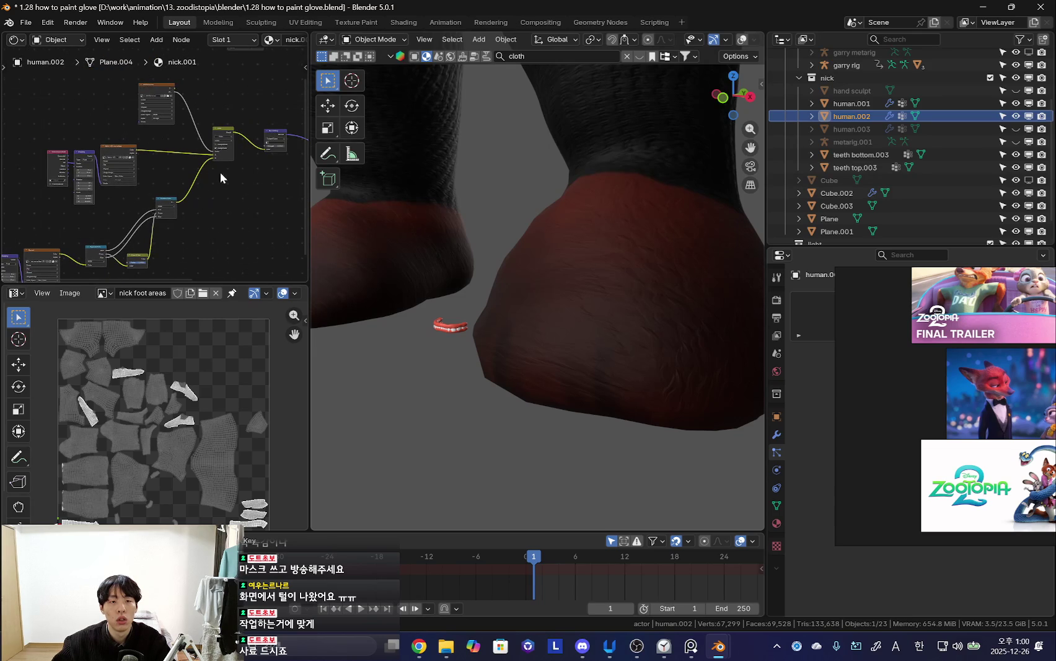
pyautogui.moveTo(203, 173); pyautogui.dragTo(87, 161, button='middle')
pyautogui.scroll(1, 87, 160)
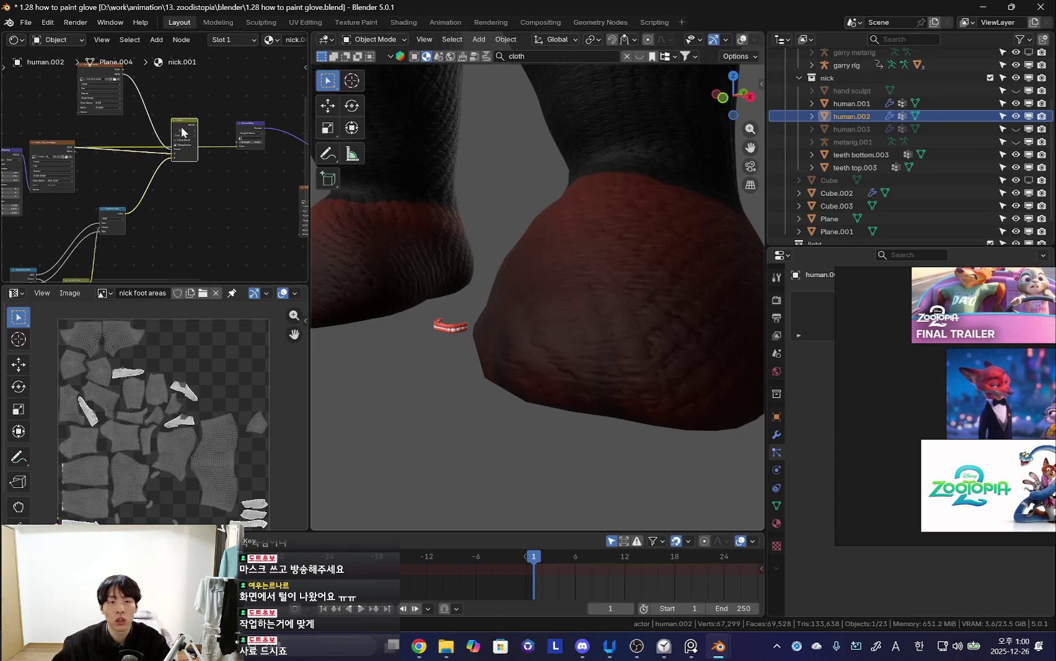
pyautogui.moveTo(171, 130); pyautogui.dragTo(118, 152)
# - Place the Normal Map node beside the shader, fed by the fur color and driving the BSDF Normal
pyautogui.moveTo(249, 131); pyautogui.dragTo(177, 121)
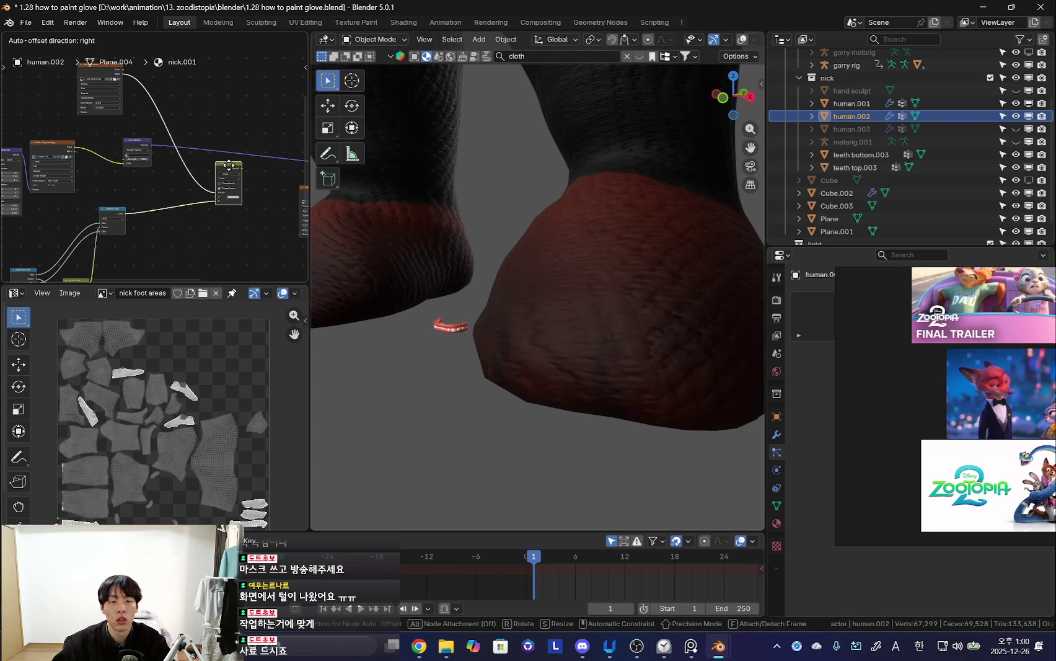
pyautogui.scroll(1, 163, 174)
pyautogui.moveTo(230, 206); pyautogui.dragTo(187, 204, button='middle')
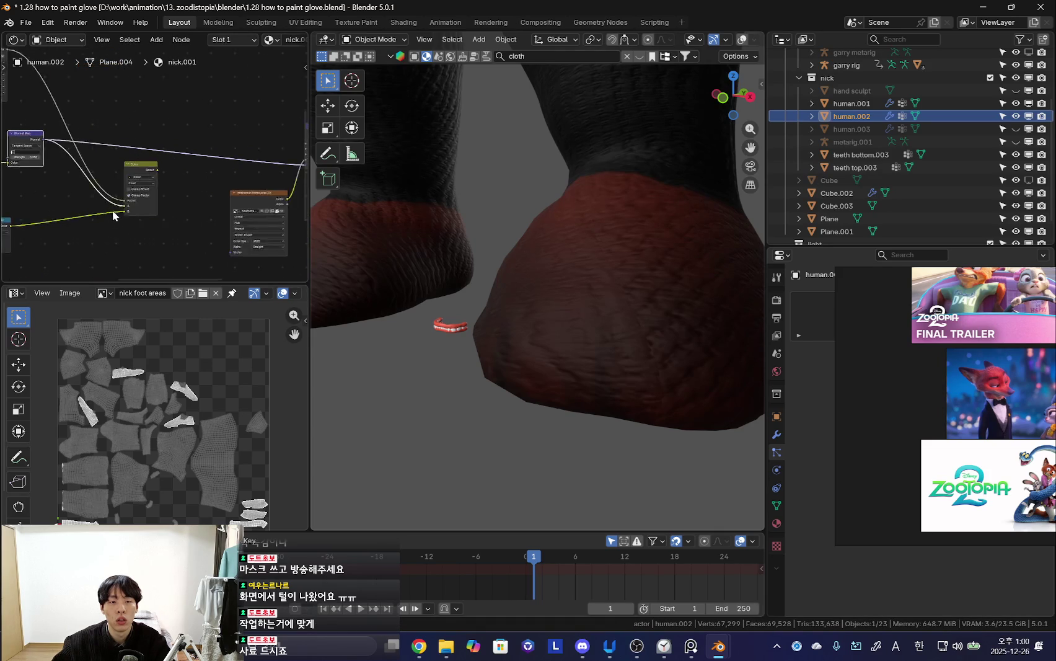
pyautogui.moveTo(94, 204); pyautogui.dragTo(93, 211)
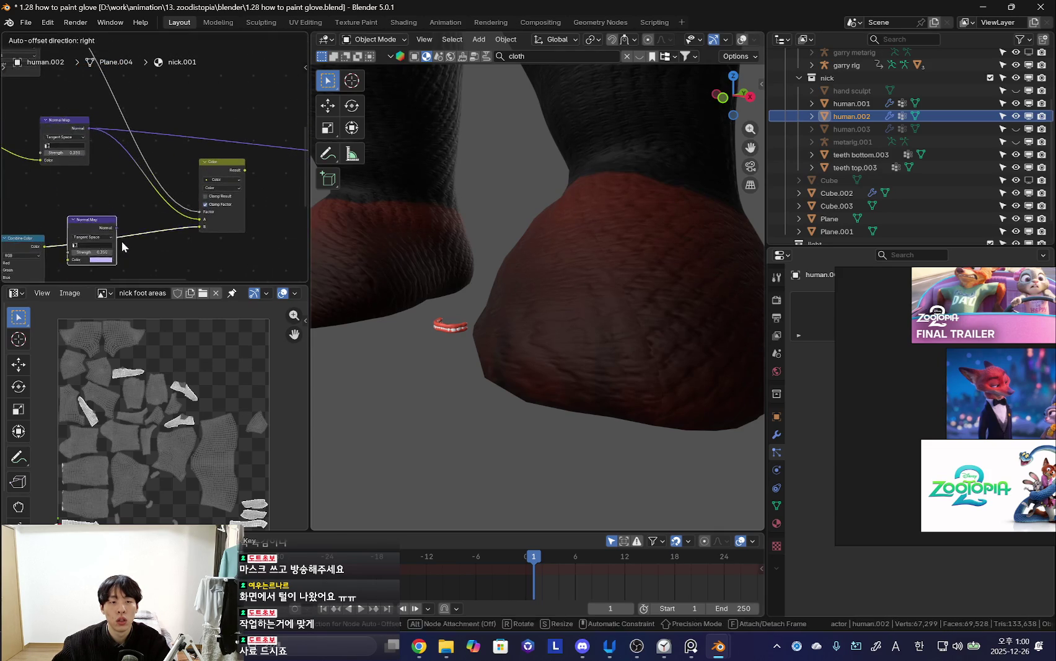
pyautogui.moveTo(229, 222); pyautogui.dragTo(63, 216, button='middle')
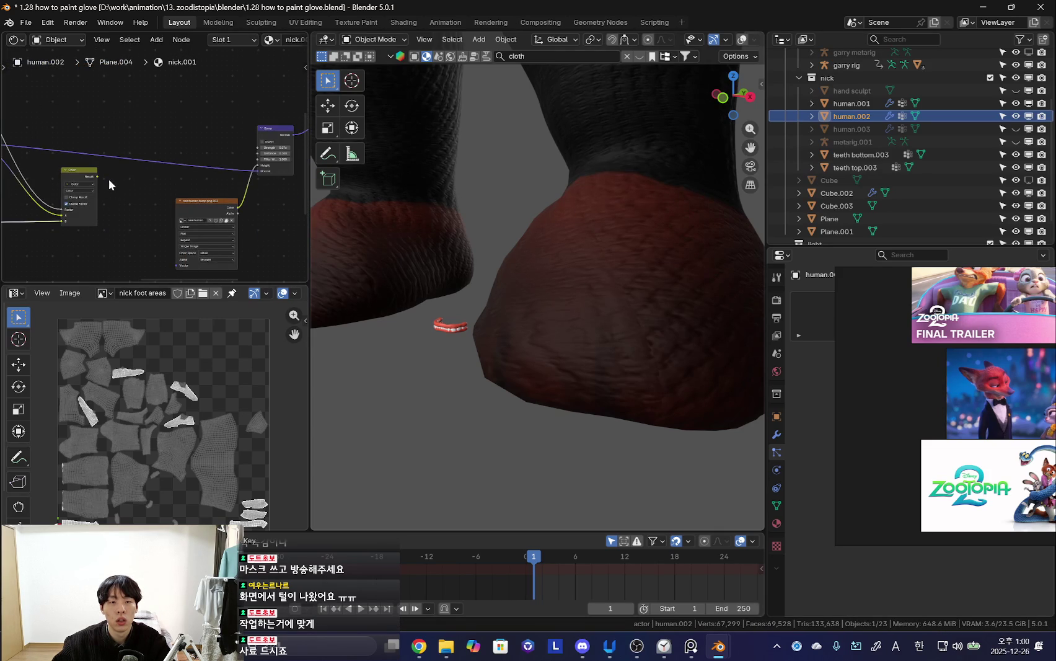
pyautogui.moveTo(257, 178); pyautogui.dragTo(256, 175)
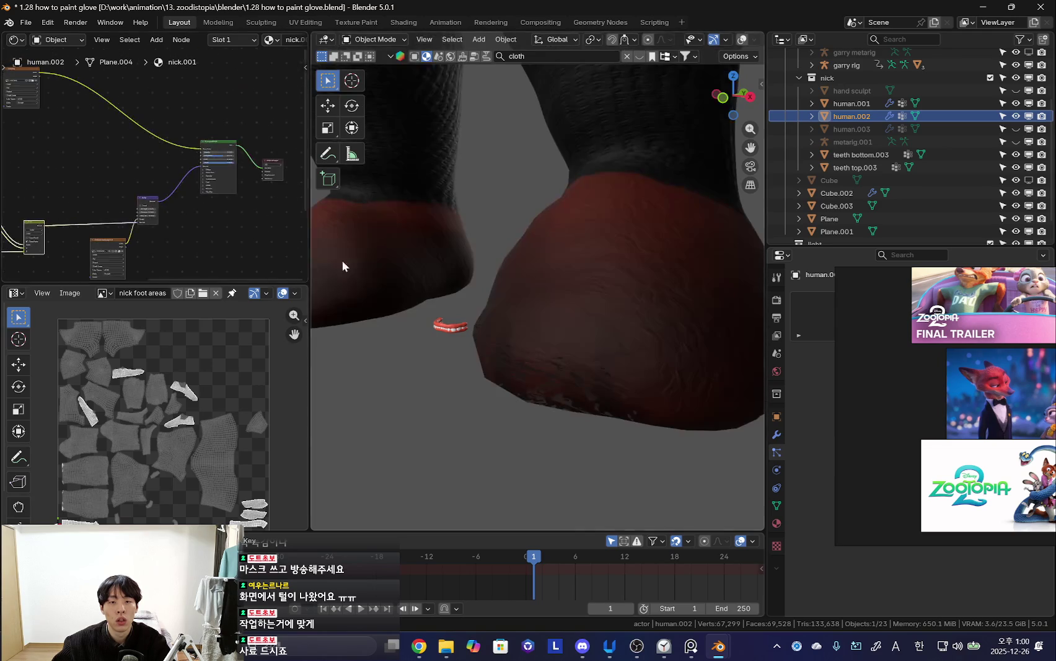
pyautogui.scroll(2, 133, 192)
pyautogui.moveTo(132, 192); pyautogui.dragTo(139, 196, button='middle')
pyautogui.scroll(2, 139, 197)
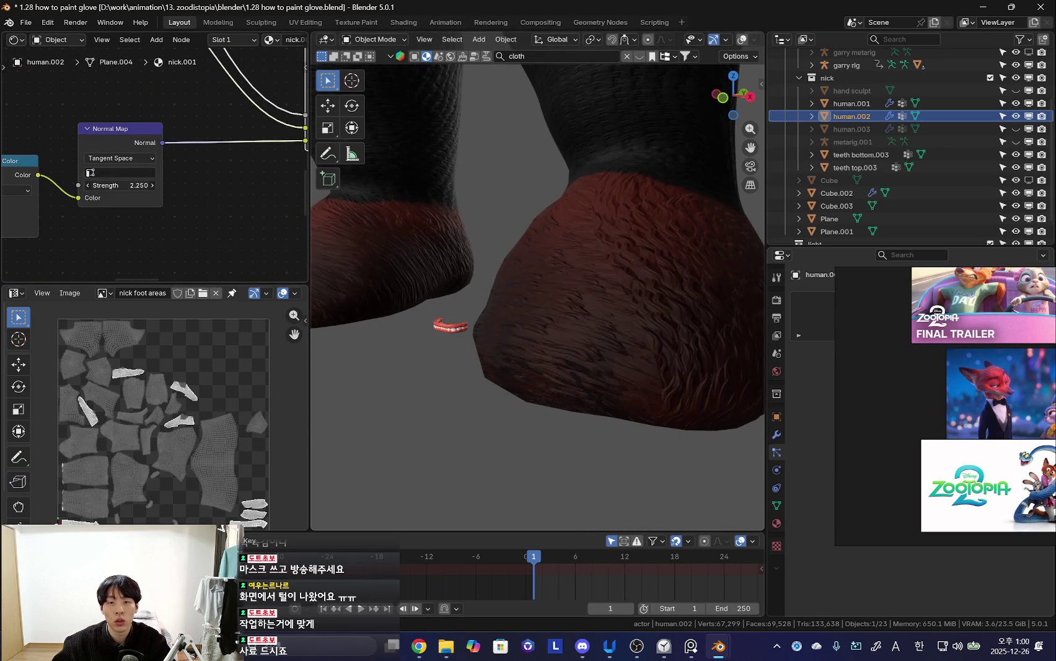
# - Set the Normal Map strength to 3
pyautogui.scroll(-2, 649, 303)
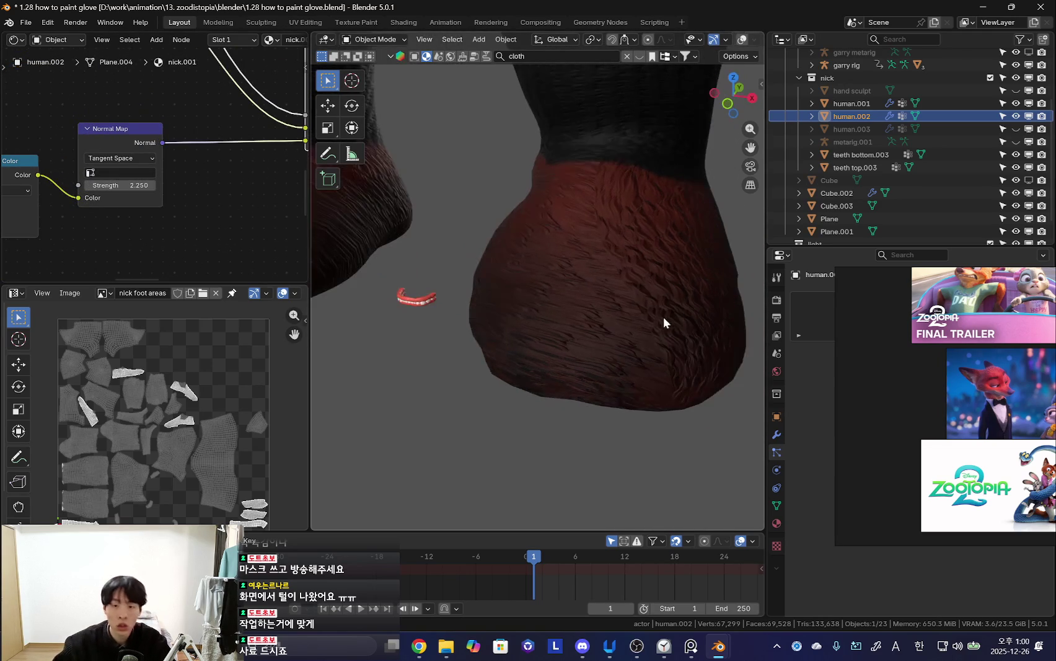
pyautogui.scroll(-2, 511, 267)
pyautogui.scroll(1, 175, 209)
pyautogui.press('Return')
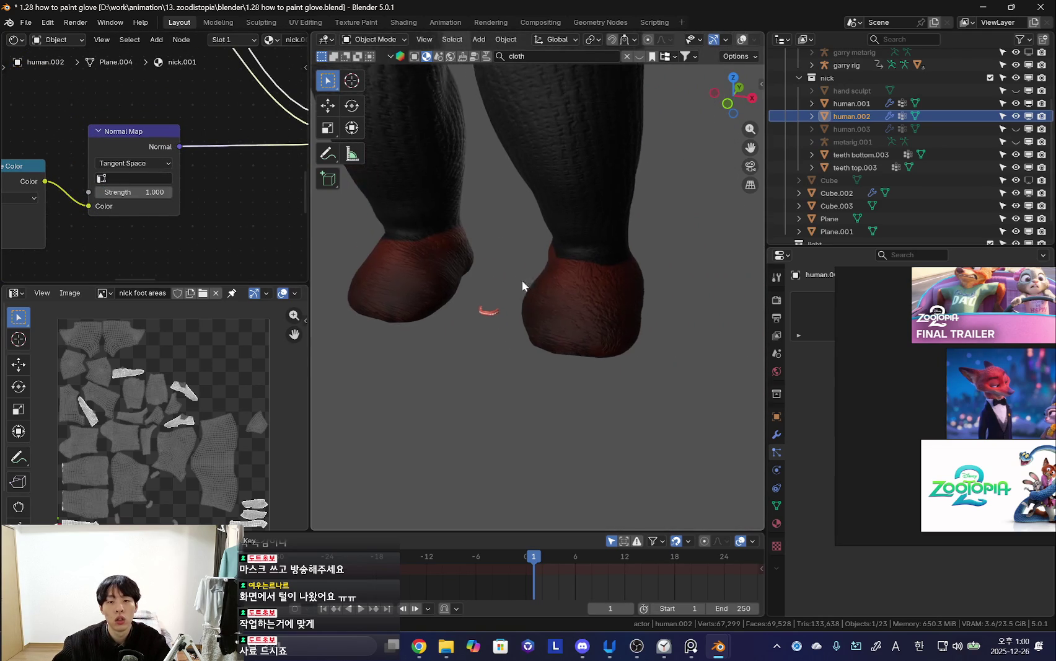
pyautogui.scroll(2, 514, 276)
pyautogui.scroll(3, 509, 292)
pyautogui.scroll(-2, 534, 295)
# - Review the Texture Coordinate, Mapping and image texture nodes and orbit around the furry feet
pyautogui.moveTo(535, 295); pyautogui.dragTo(587, 298, button='middle')
pyautogui.scroll(-2, 489, 287)
pyautogui.scroll(2, 490, 288)
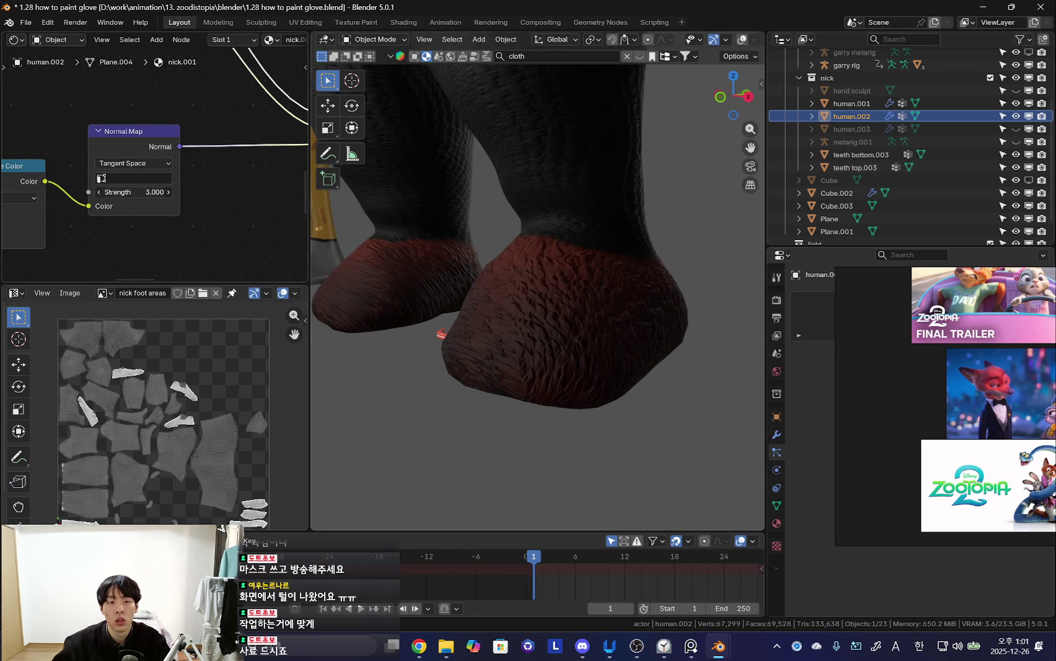
pyautogui.moveTo(103, 236); pyautogui.dragTo(211, 158, button='middle')
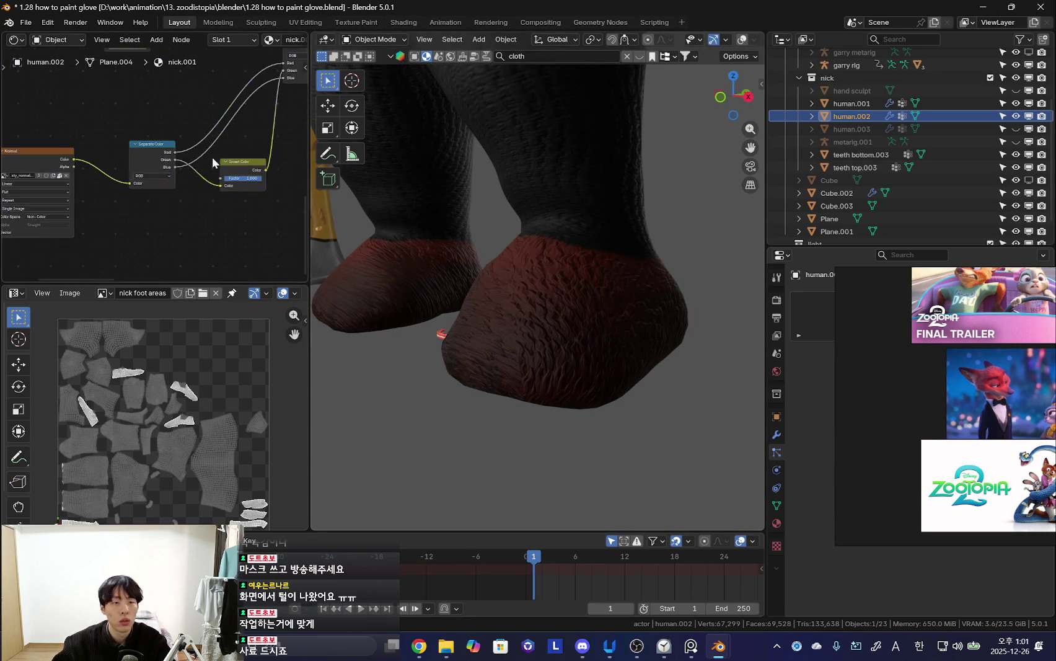
pyautogui.moveTo(136, 220); pyautogui.dragTo(183, 248, button='middle')
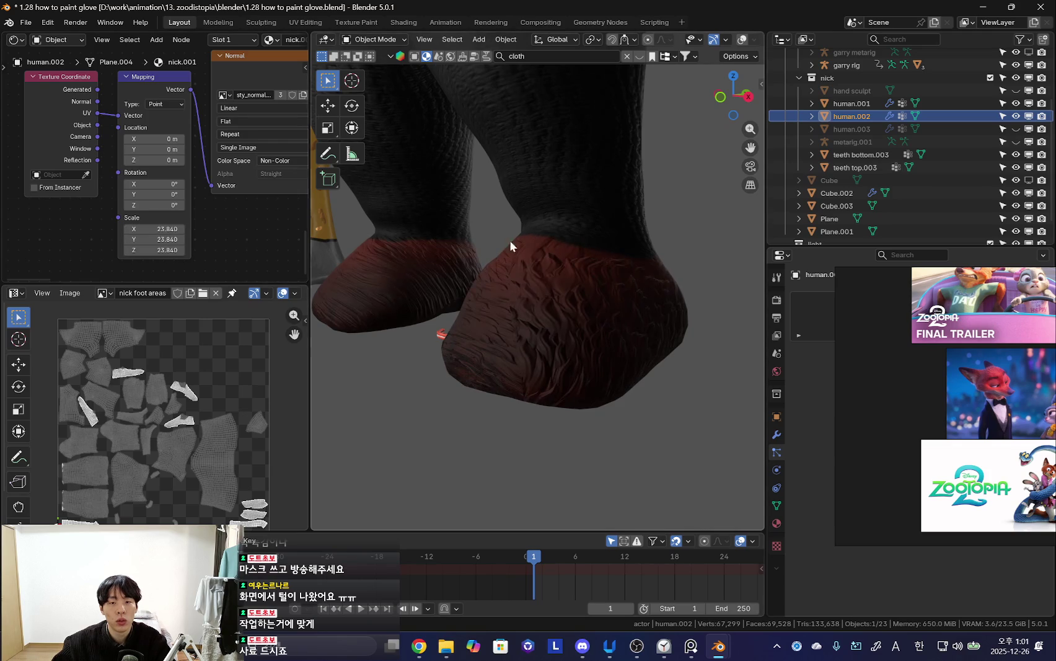
pyautogui.moveTo(461, 245); pyautogui.dragTo(671, 235, button='middle')
pyautogui.scroll(2, 584, 276)
pyautogui.scroll(-4, 571, 176)
pyautogui.scroll(-1, 550, 193)
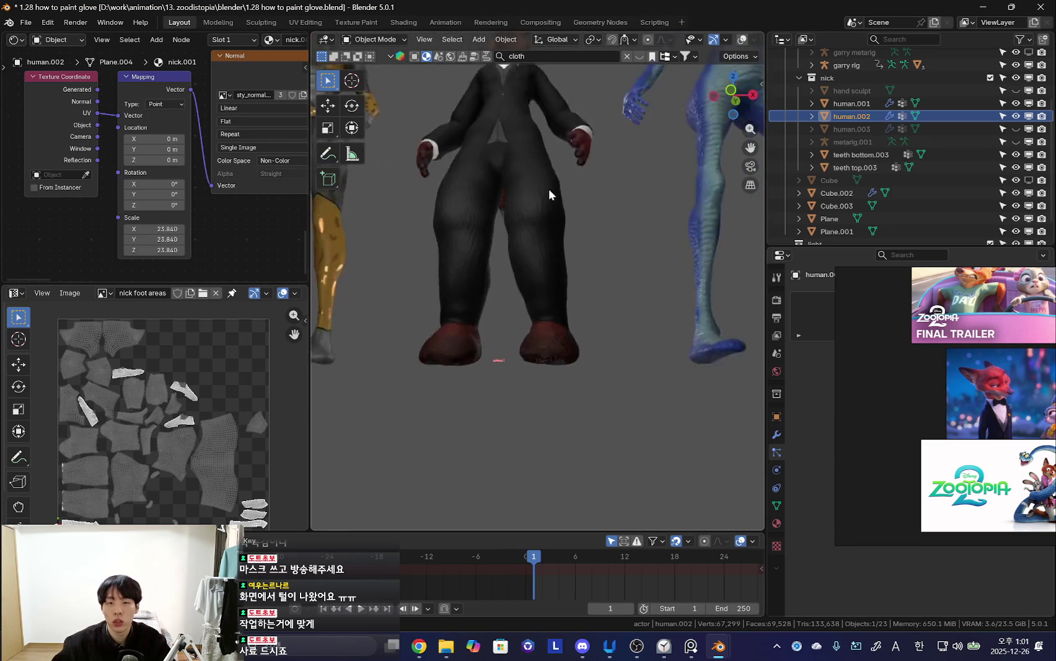
pyautogui.scroll(4, 550, 188)
pyautogui.scroll(3, 505, 304)
# - Turn the viewport overlays back on and copy the selected fur nodes
pyautogui.hotkey('shift', 'alt', 'z')
pyautogui.scroll(1, 522, 270)
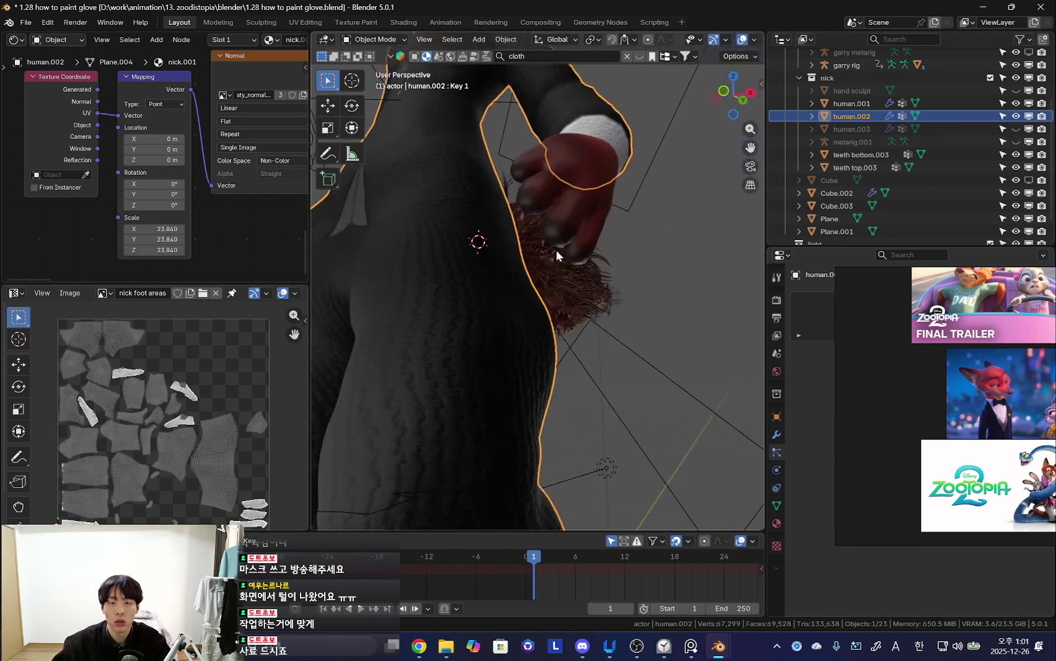
pyautogui.scroll(-4, 554, 260)
pyautogui.hotkey('ctrl', 'c')
pyautogui.moveTo(567, 343); pyautogui.dragTo(549, 301, button='middle')
pyautogui.scroll(-3, 202, 186)
pyautogui.scroll(-2, 138, 220)
pyautogui.scroll(-2, 186, 217)
# - Box-select the fur normal-map nodes and gather the Normal Map and Combine Color nodes
pyautogui.moveTo(185, 218); pyautogui.dragTo(86, 181, button='middle')
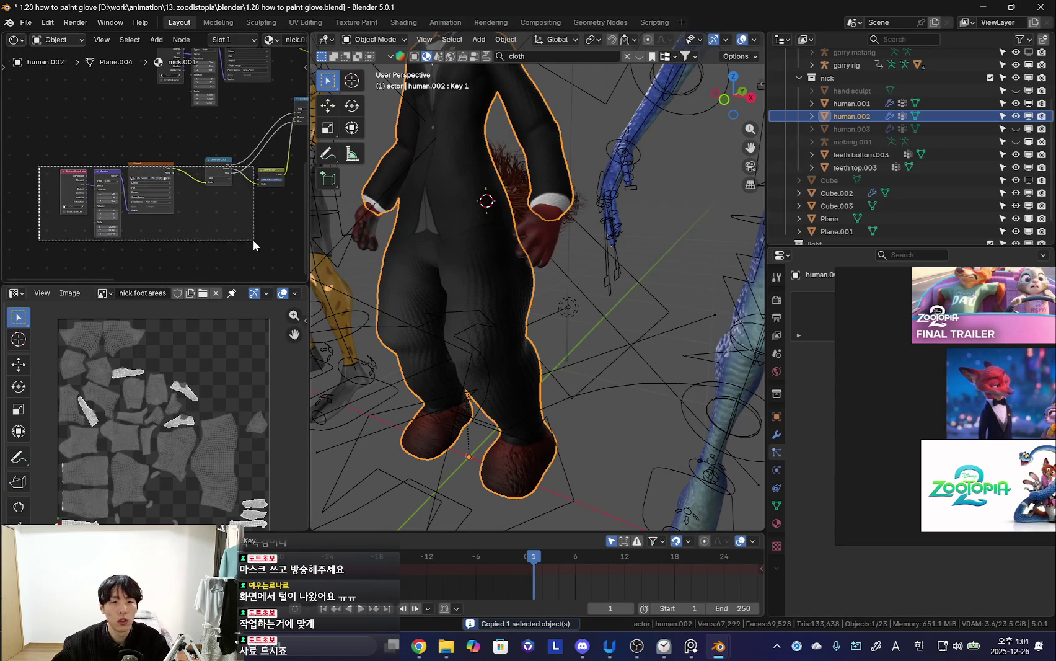
pyautogui.scroll(2, 172, 232)
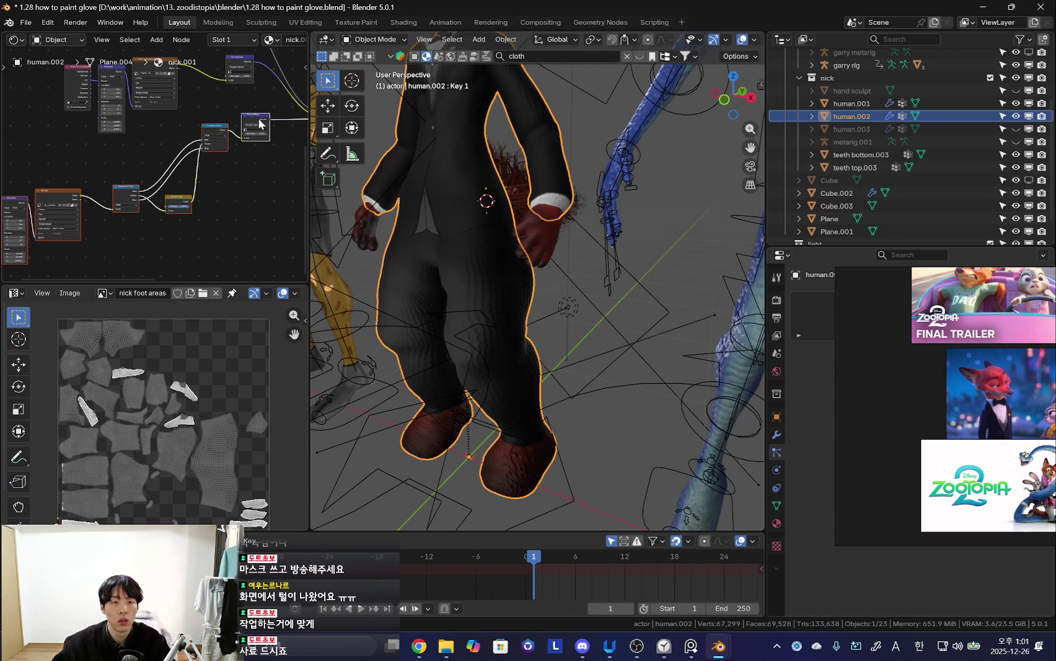
pyautogui.moveTo(257, 142); pyautogui.dragTo(183, 177, button='middle')
pyautogui.scroll(2, 195, 179)
pyautogui.scroll(2, 198, 178)
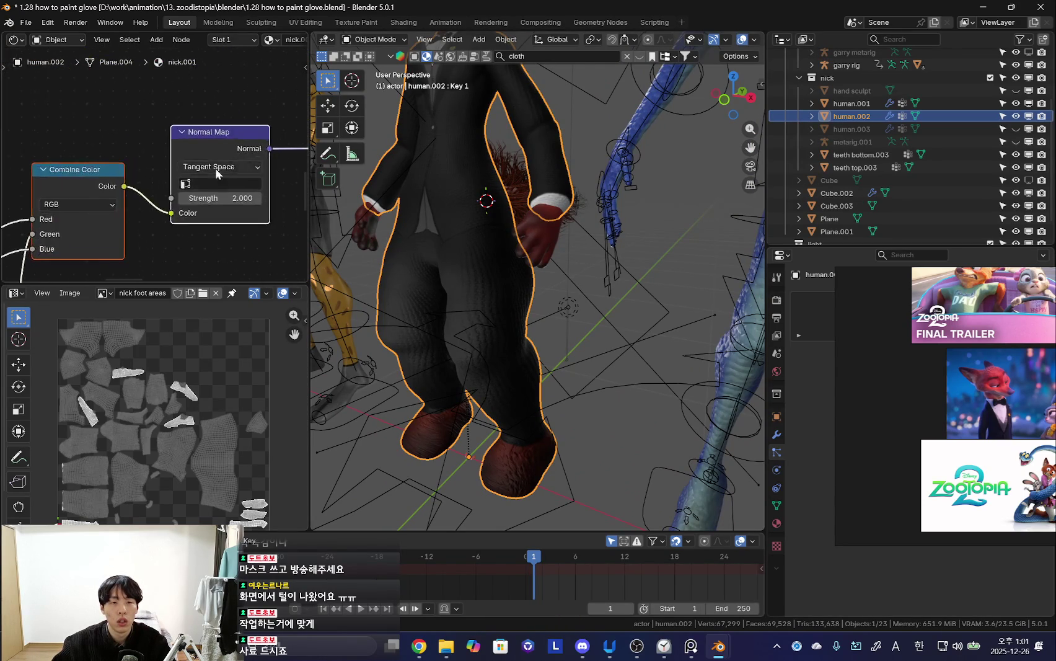
pyautogui.scroll(2, 203, 173)
pyautogui.scroll(-3, 156, 204)
# - Select the gloves, position the pasted fur nodes, and wire a new Bump node into the shader Normal
pyautogui.click(553, 230)
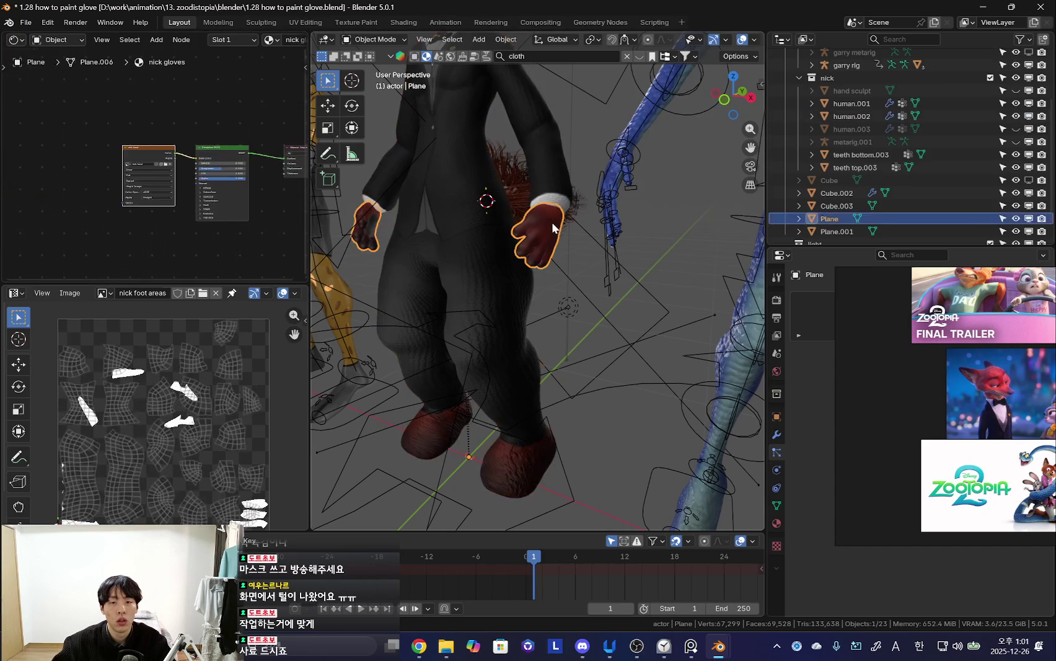
pyautogui.moveTo(178, 209); pyautogui.dragTo(87, 237)
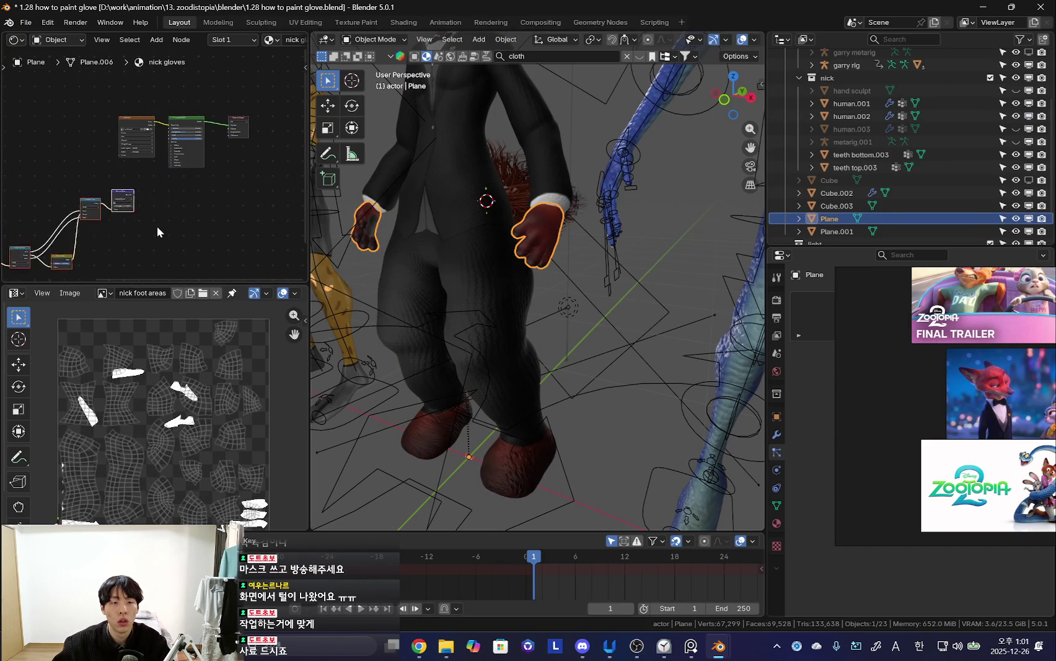
pyautogui.scroll(3, 157, 223)
pyautogui.hotkey('shift', 'a')
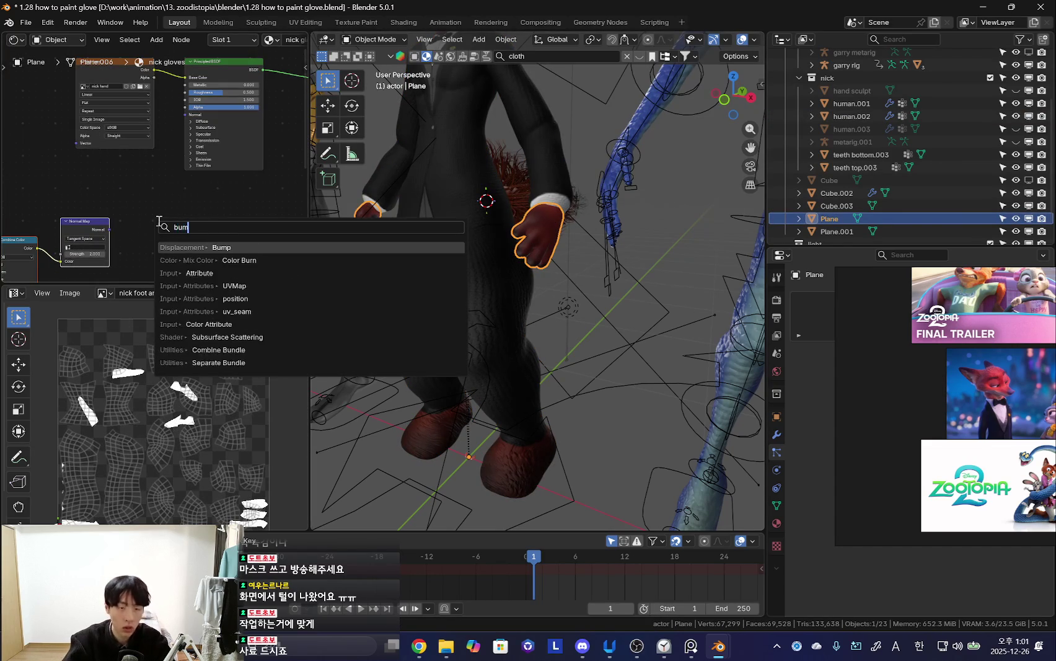
pyautogui.press('Return')
pyautogui.click(142, 181)
pyautogui.scroll(2, 104, 227)
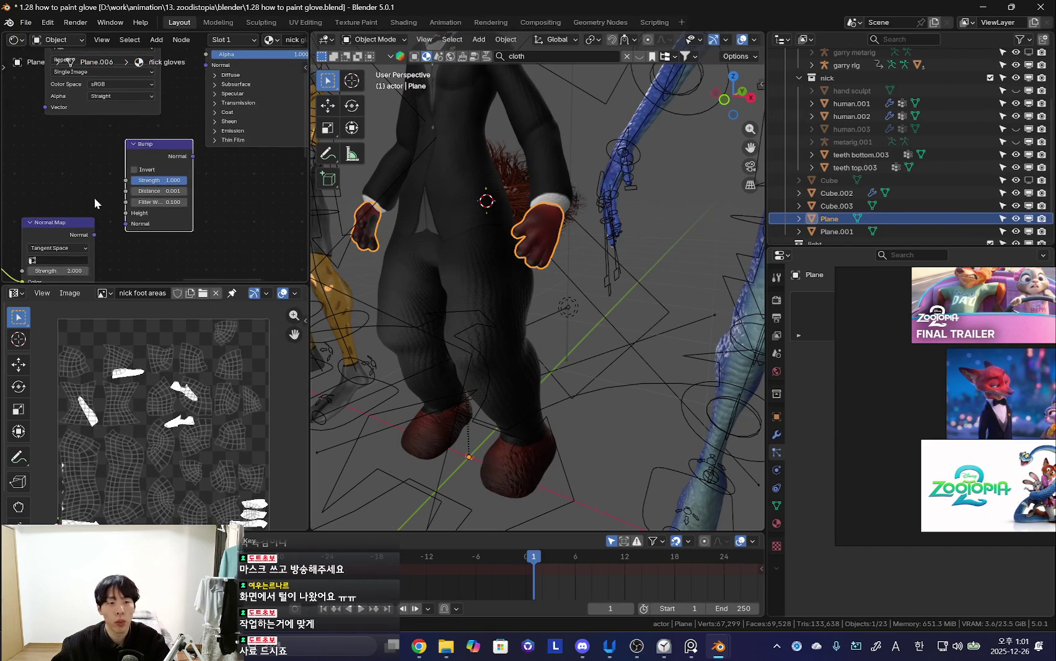
pyautogui.moveTo(124, 233); pyautogui.dragTo(115, 240, button='middle')
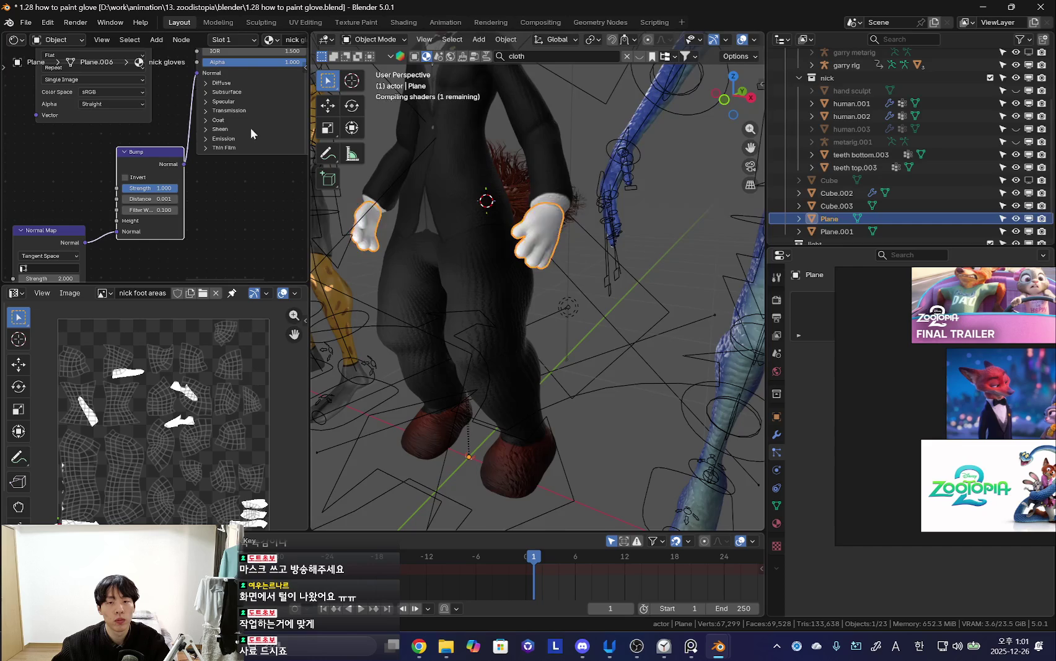
pyautogui.scroll(3, 481, 216)
pyautogui.scroll(3, 493, 245)
# - Set the glove fur texture's Mapping scale to 8.74
pyautogui.moveTo(493, 246); pyautogui.dragTo(357, 257, button='middle')
pyautogui.scroll(-3, 102, 186)
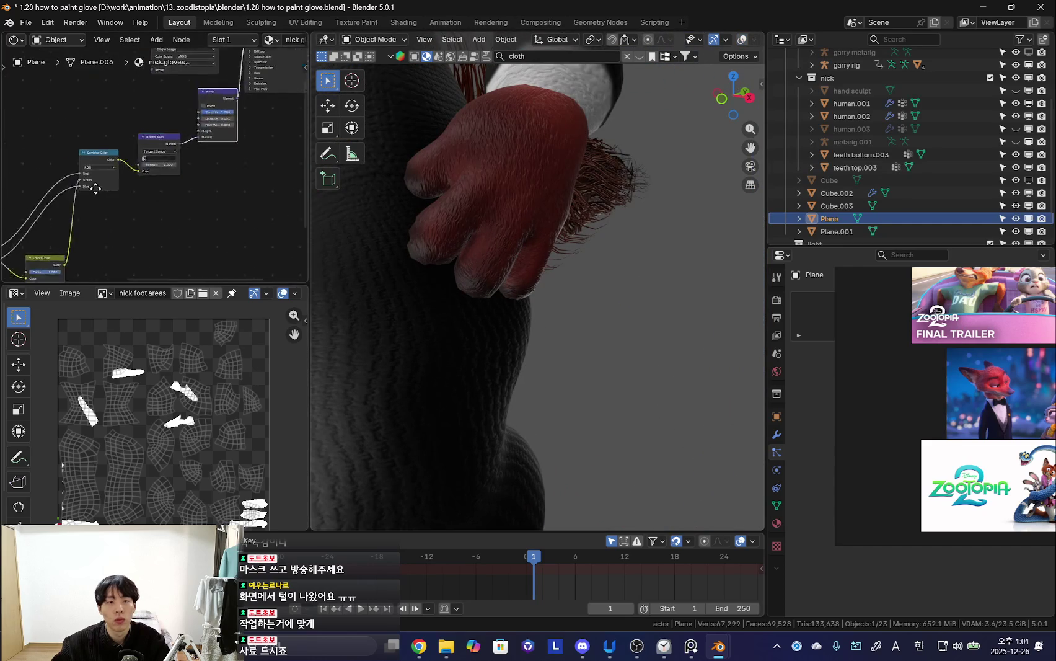
pyautogui.moveTo(101, 185); pyautogui.dragTo(64, 185, button='middle')
pyautogui.scroll(3, 63, 186)
pyautogui.moveTo(45, 236); pyautogui.dragTo(107, 251, button='middle')
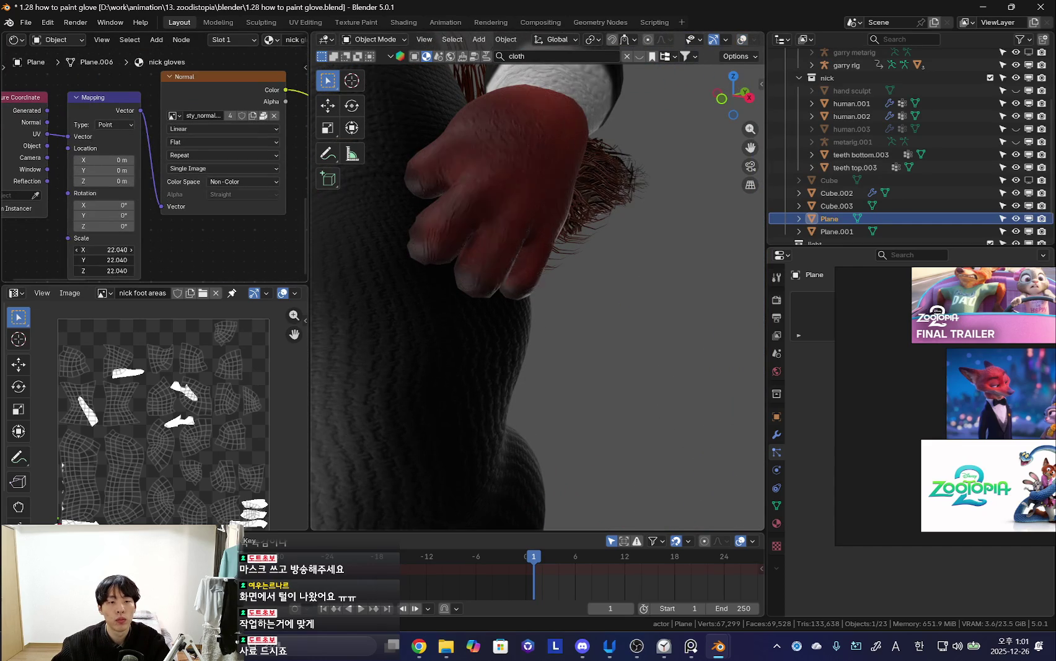
# - Orbit around the glove to check the fur result
pyautogui.moveTo(570, 230)
pyautogui.mouseDown(button='middle')
pyautogui.moveTo(580, 225)
pyautogui.moveTo(529, 224)
pyautogui.moveTo(631, 239)
pyautogui.mouseUp(button='middle')
pyautogui.scroll(3, 632, 238)
pyautogui.scroll(-4, 492, 278)
pyautogui.moveTo(493, 278); pyautogui.dragTo(591, 255, button='middle')
pyautogui.scroll(3, 555, 278)
pyautogui.scroll(-3, 408, 310)
pyautogui.scroll(-2, 521, 304)
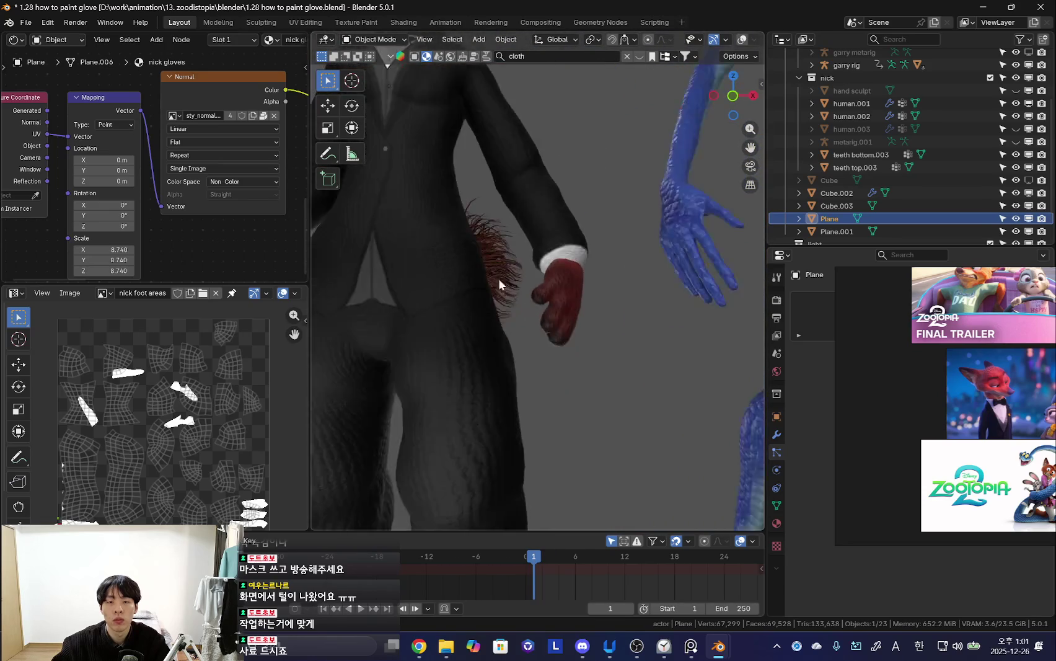
pyautogui.scroll(-3, 506, 308)
pyautogui.scroll(4, 552, 235)
# - Try moving the fox head plane, cancel it, and hide the viewport overlays
pyautogui.click(551, 236)
pyautogui.moveTo(552, 235); pyautogui.dragTo(571, 247, button='middle')
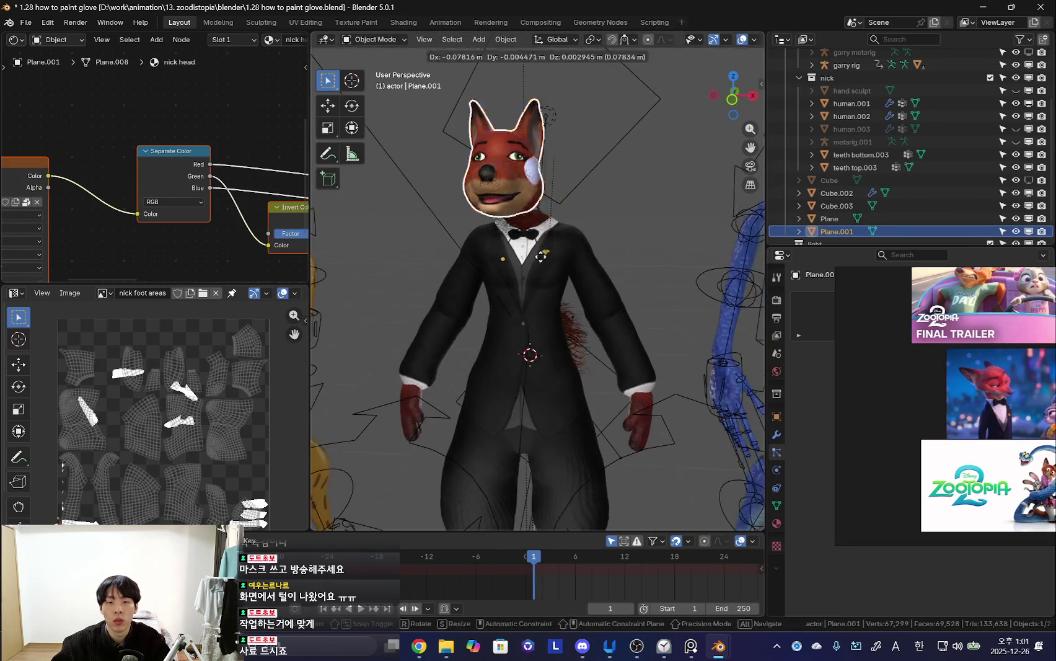
pyautogui.press('g')
pyautogui.press('Escape')
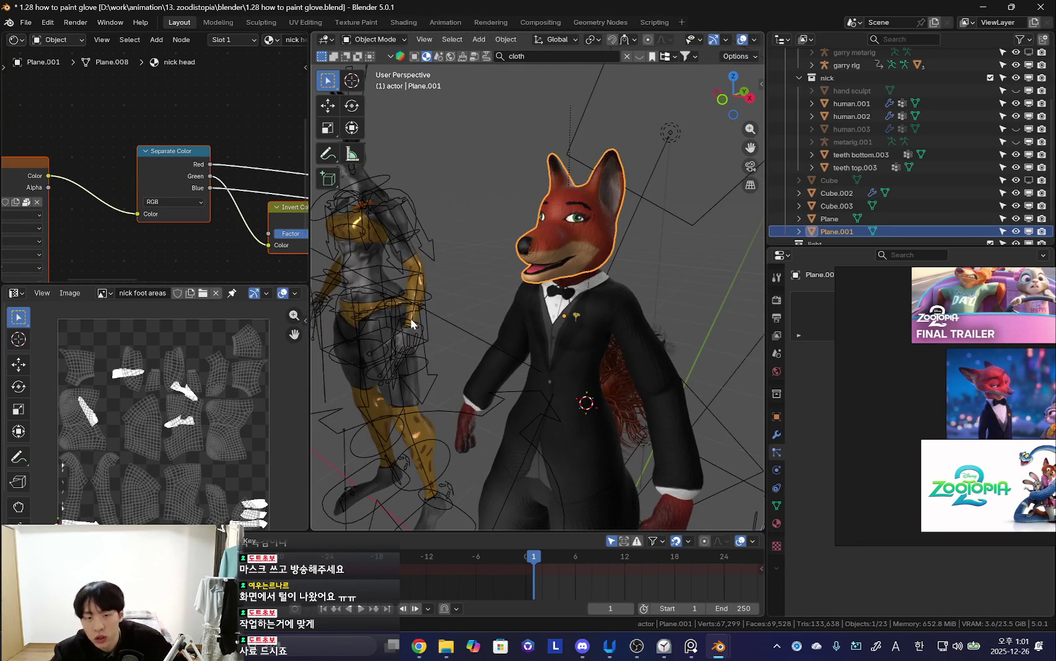
pyautogui.hotkey('shift', 'alt', 'z')
pyautogui.scroll(-5, 517, 286)
pyautogui.scroll(5, 515, 325)
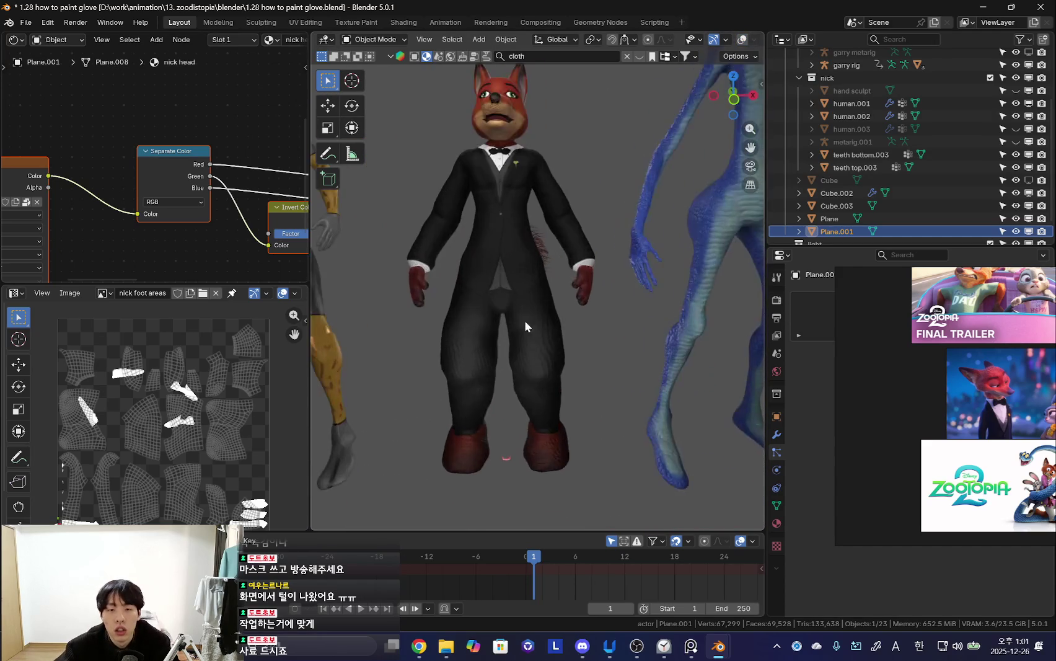